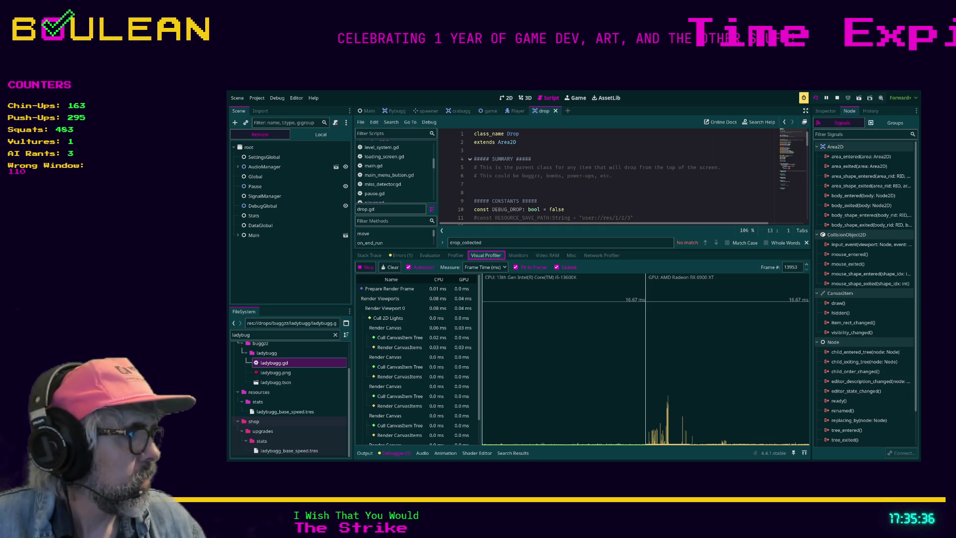
Step: Pause the game, step Visual Profiler frames forward and back to the latest, and resize the debugger panel
{"action": "left_click", "coordinate": [828, 100]}
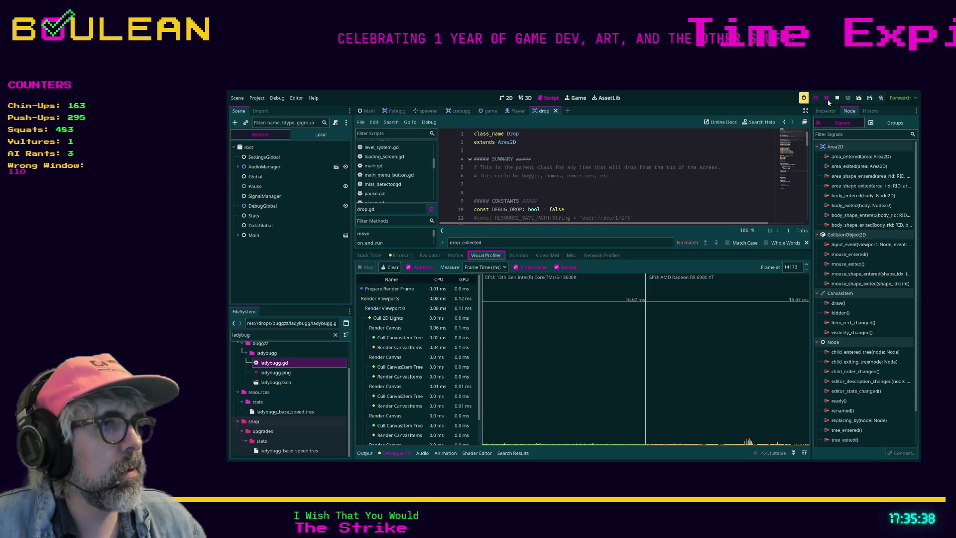
{"action": "left_click", "coordinate": [807, 266]}
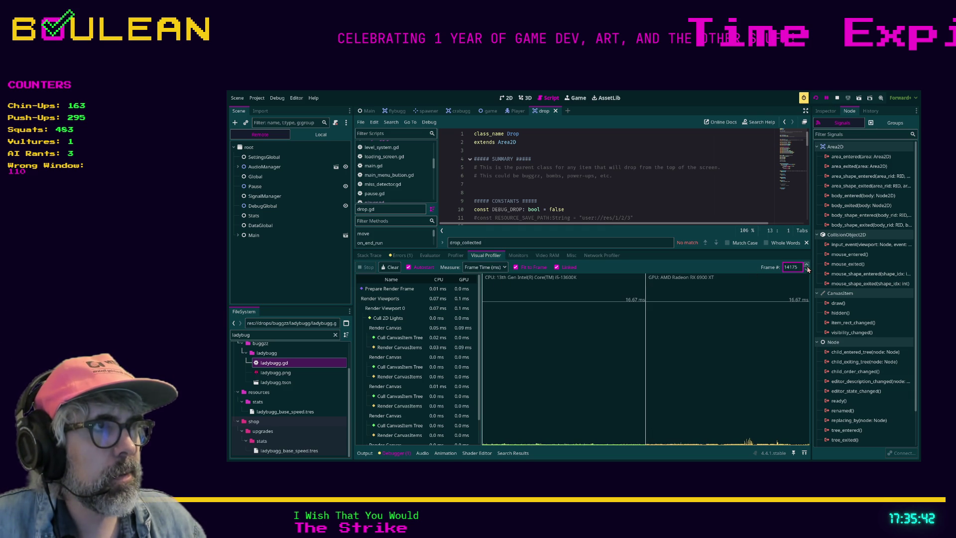
{"action": "left_click", "coordinate": [807, 269]}
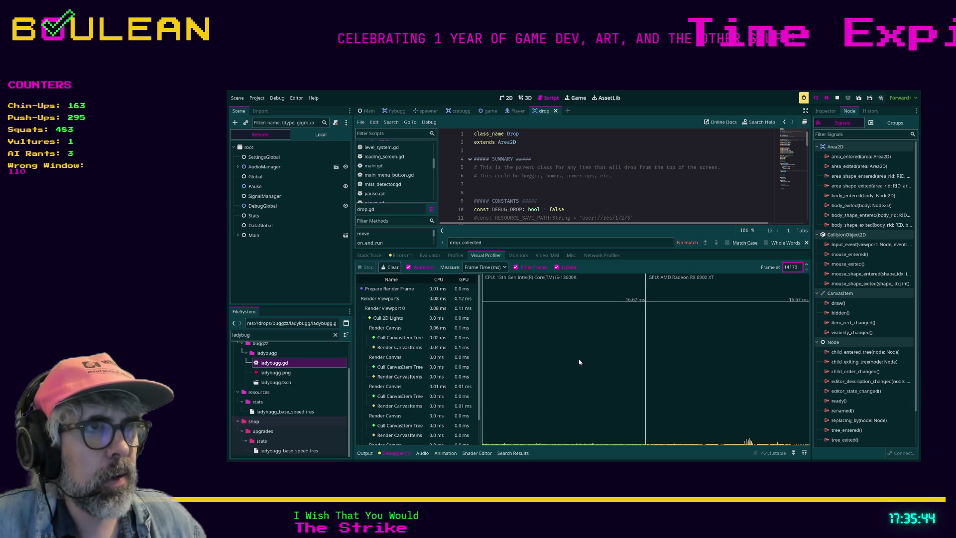
{"action": "mouse_move", "coordinate": [579, 357]}
{"action": "left_mouse_down"}
{"action": "mouse_move", "coordinate": [732, 387]}
{"action": "mouse_move", "coordinate": [557, 380]}
{"action": "mouse_move", "coordinate": [675, 380]}
{"action": "mouse_move", "coordinate": [592, 379]}
{"action": "mouse_move", "coordinate": [878, 358]}
{"action": "left_mouse_up"}
{"action": "mouse_move", "coordinate": [650, 370]}
{"action": "left_mouse_down"}
{"action": "mouse_move", "coordinate": [829, 354]}
{"action": "mouse_move", "coordinate": [665, 376]}
{"action": "left_mouse_up"}
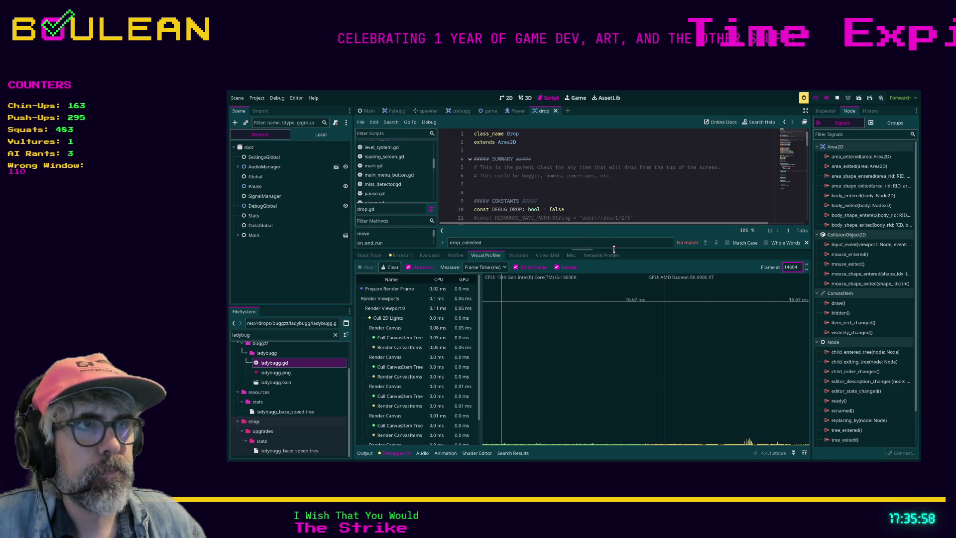
{"action": "left_click_drag", "start_coordinate": [614, 249], "coordinate": [617, 204]}
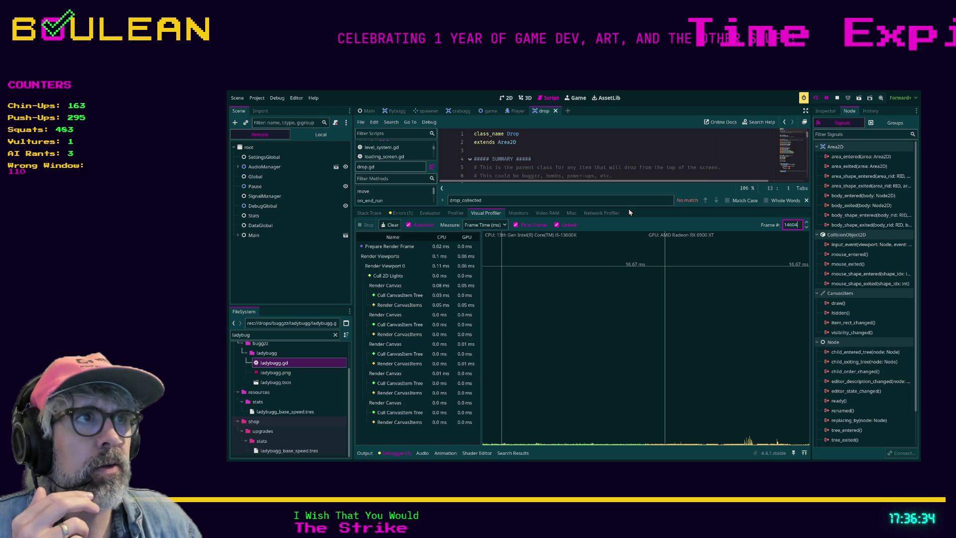
{"action": "left_click_drag", "start_coordinate": [629, 208], "coordinate": [613, 315]}
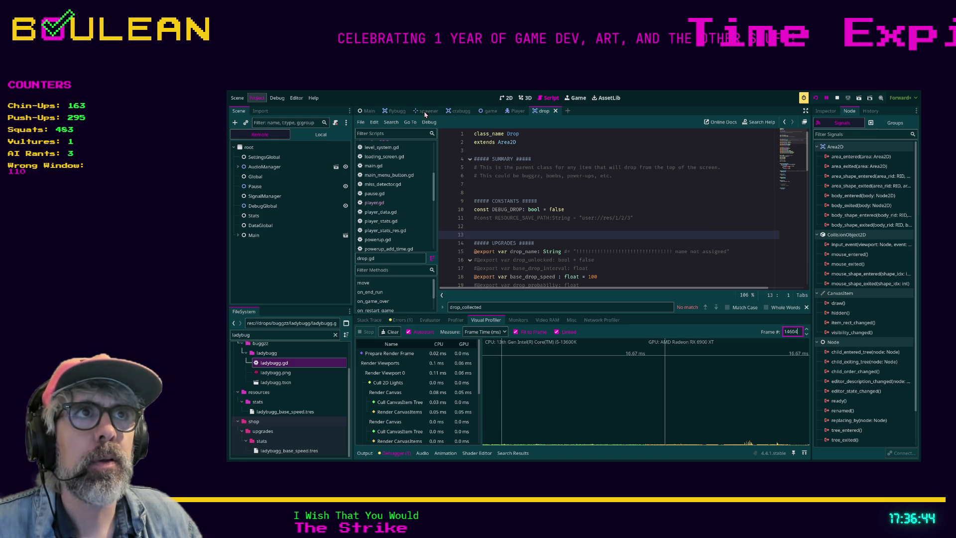
Step: Stop the game, show the drop scene in 2D with nothing selected, and rerun with F5
{"action": "left_click", "coordinate": [506, 100]}
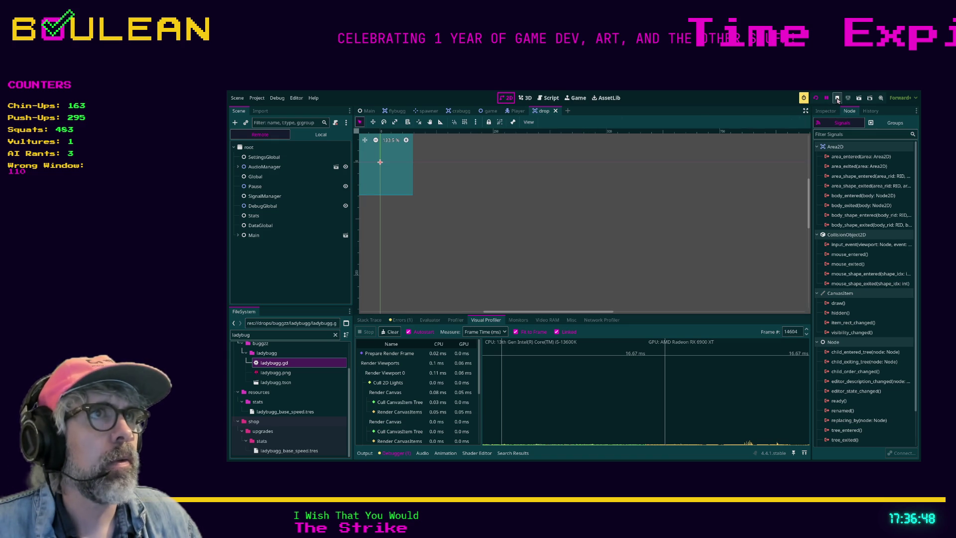
{"action": "left_click", "coordinate": [838, 98]}
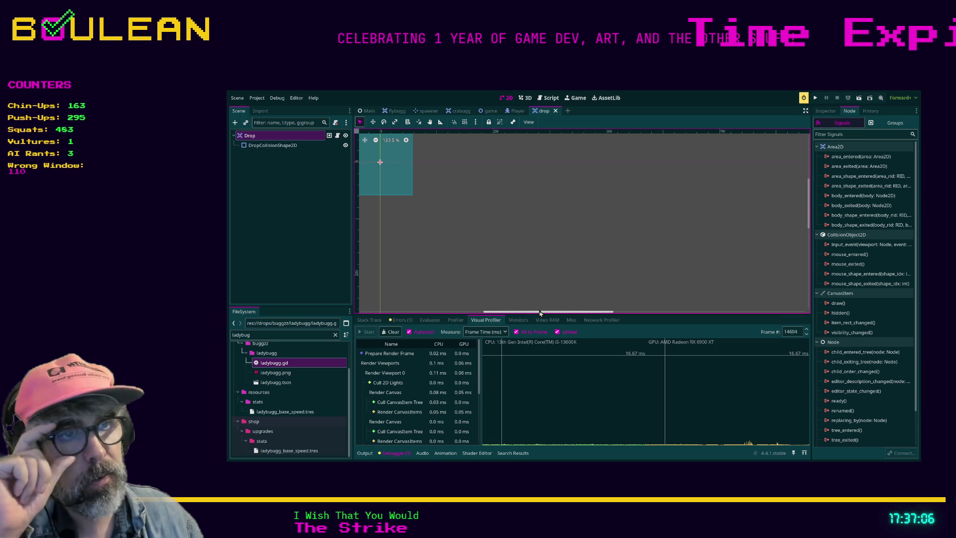
{"action": "left_click", "coordinate": [538, 253]}
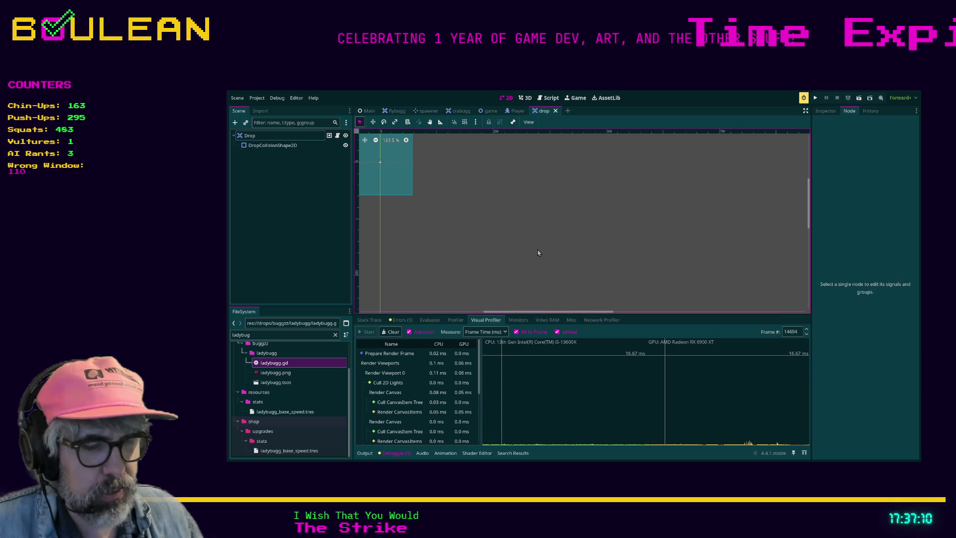
{"action": "key", "text": "F5"}
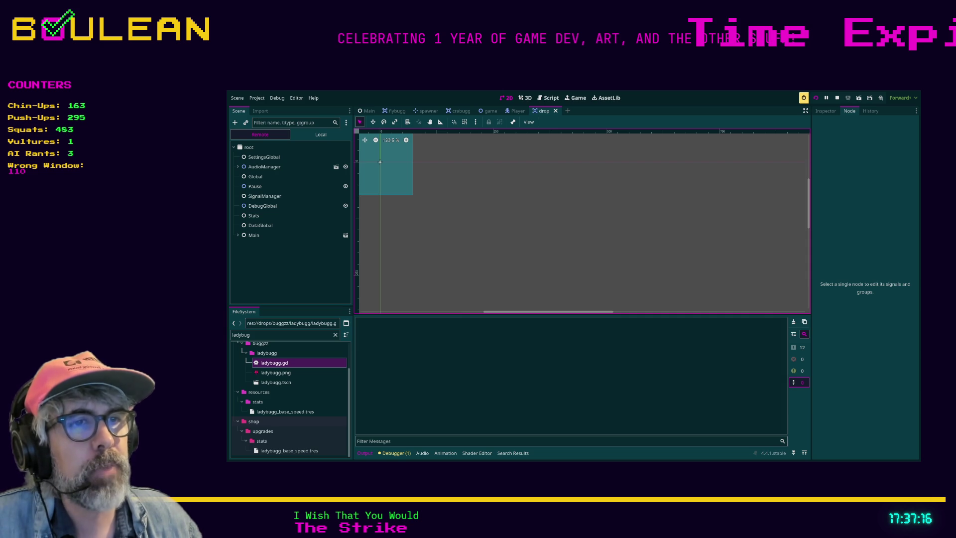
Step: Stop the running project with F8, ending the debug session
{"action": "key", "text": "F8"}
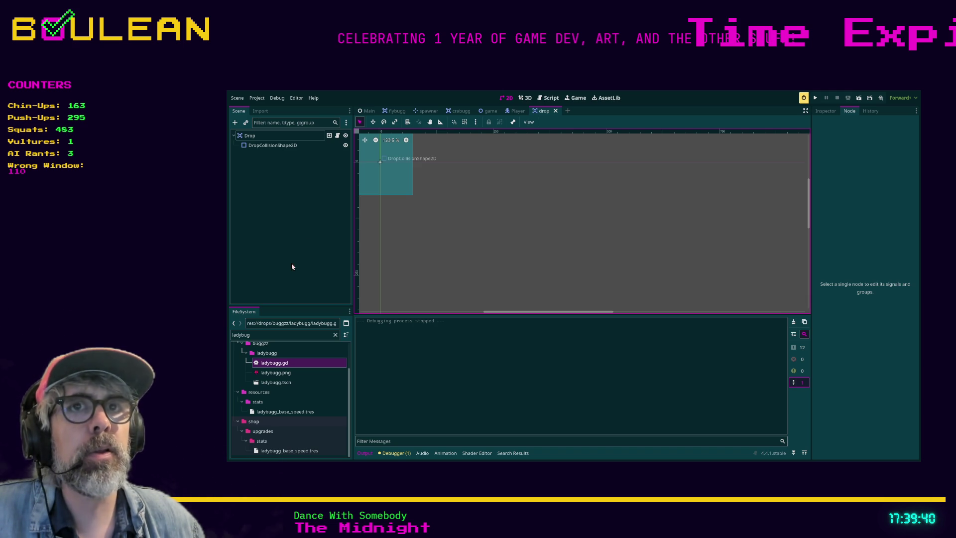
Step: Filter the FileSystem dock for 'game' and open game.tscn
{"action": "left_click", "coordinate": [266, 336]}
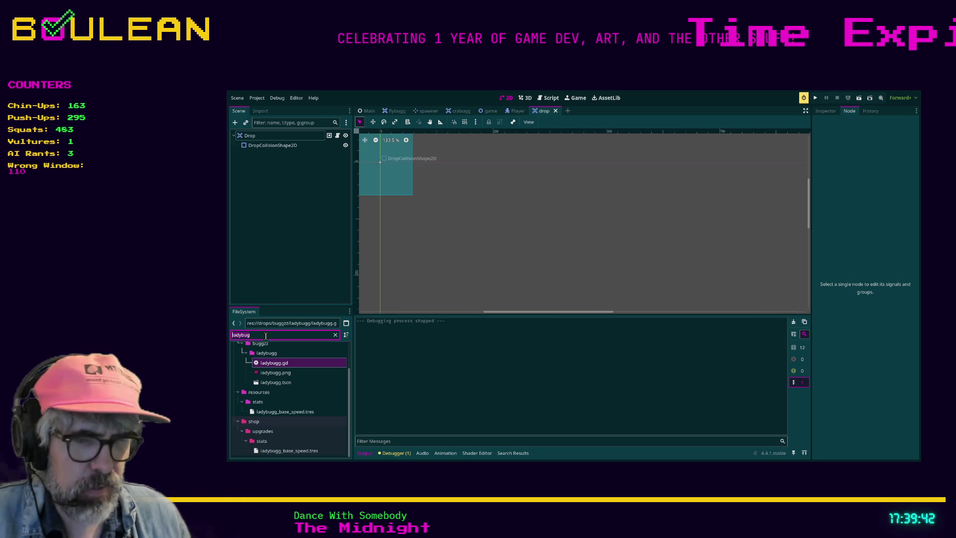
{"action": "key", "text": "BackSpace"}
{"action": "key", "text": "BackSpace"}
{"action": "key", "text": "BackSpace"}
{"action": "type", "text": "g"}
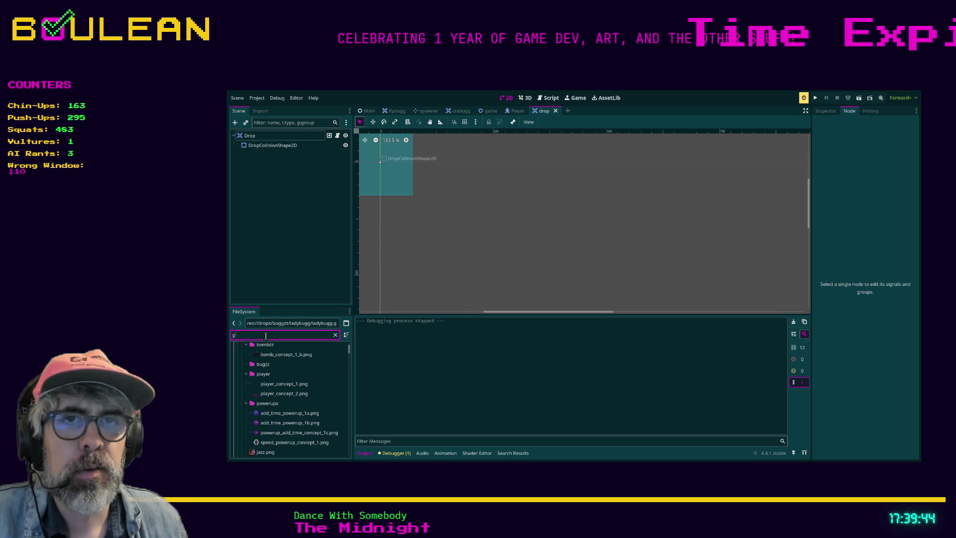
{"action": "key", "text": "BackSpace"}
{"action": "type", "text": "main"}
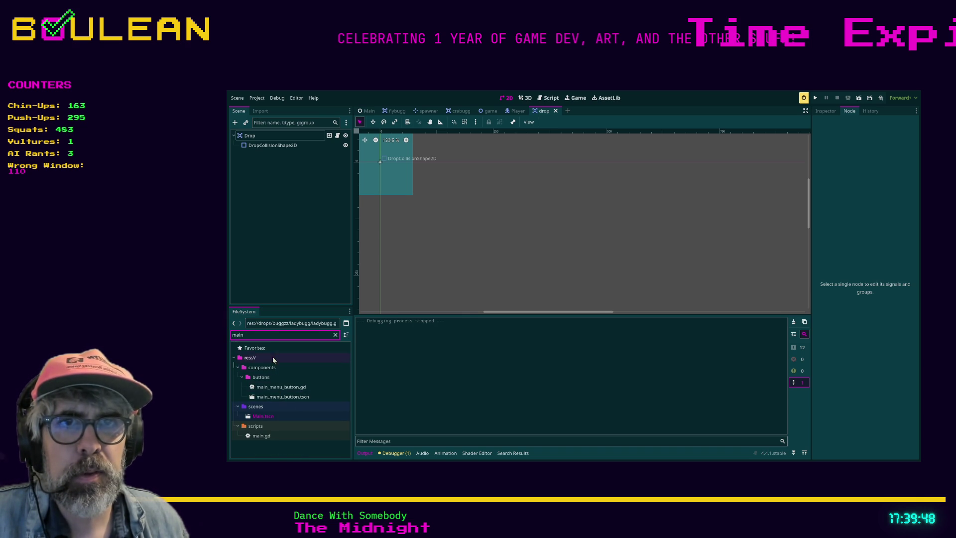
{"action": "key", "text": "BackSpace"}
{"action": "key", "text": "BackSpace"}
{"action": "key", "text": "BackSpace"}
{"action": "type", "text": "game"}
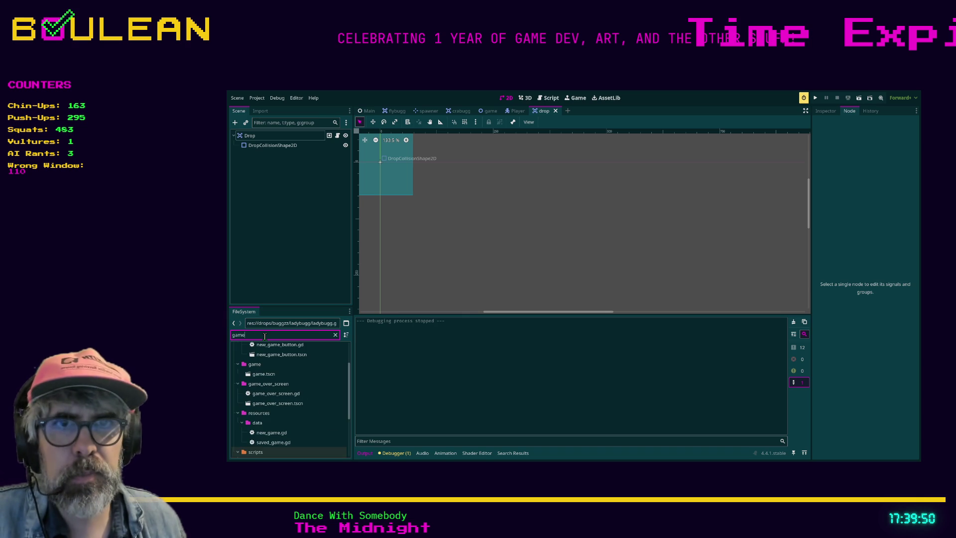
{"action": "double_click", "coordinate": [265, 374]}
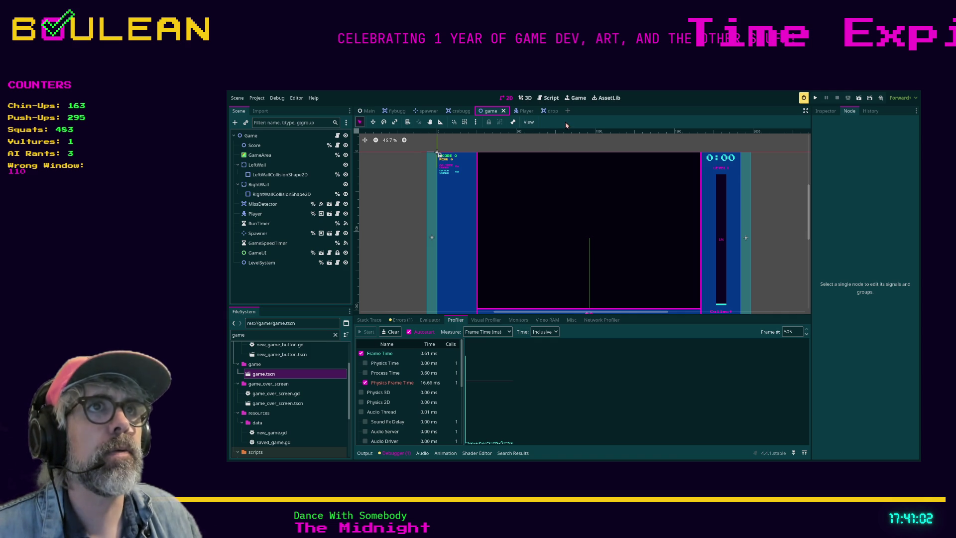
Step: Playtest the project twice with F5, stopping each run with F8
{"action": "key", "text": "F5"}
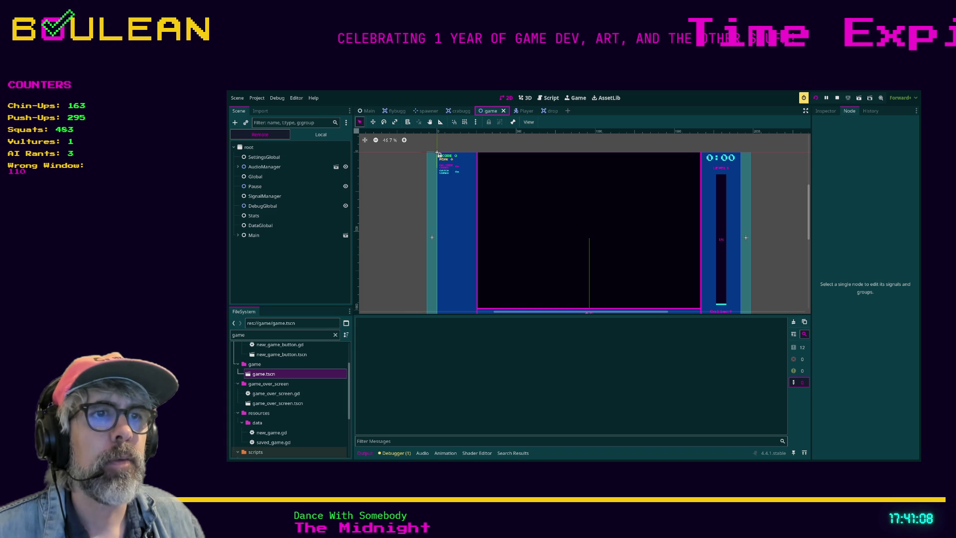
{"action": "key", "text": "F8"}
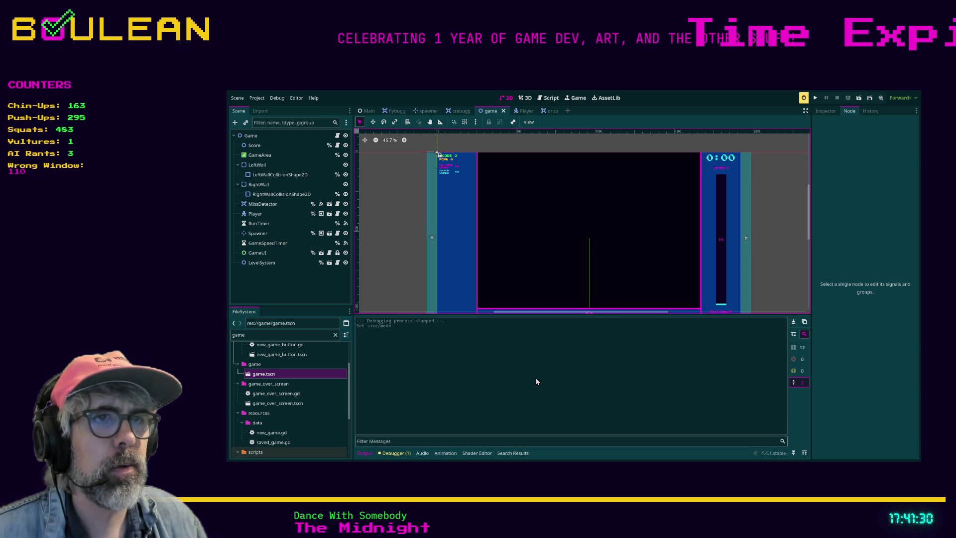
{"action": "key", "text": "F5"}
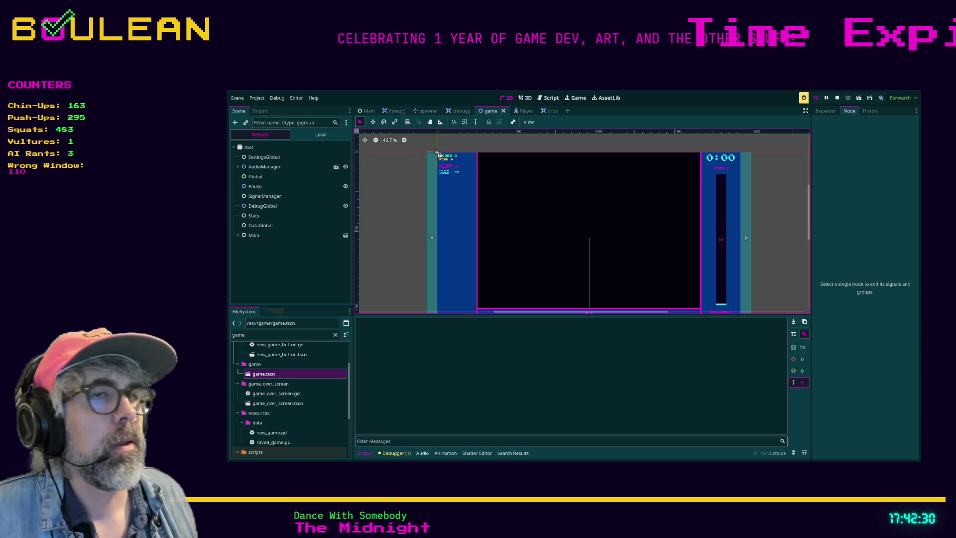
{"action": "key", "text": "F8"}
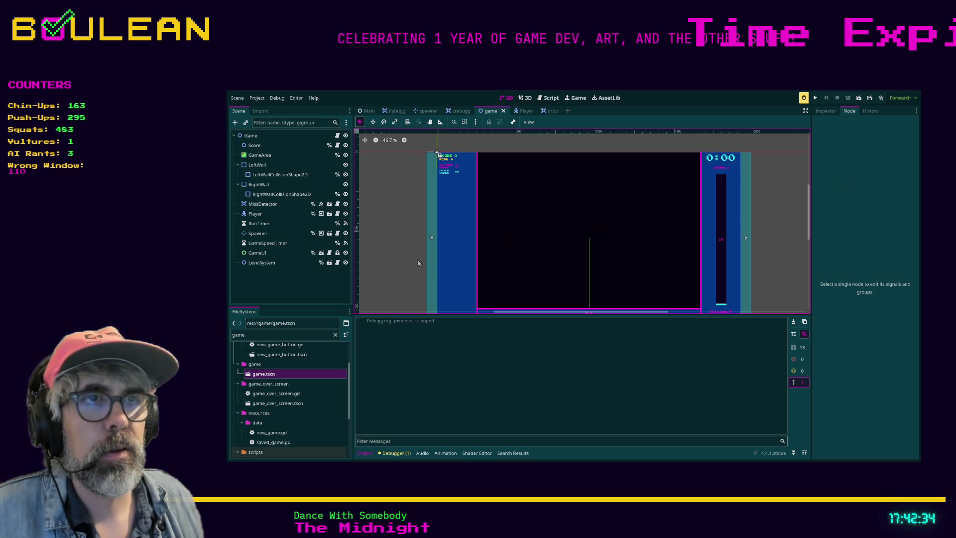
Step: Run the project with F5 so the game plays in the embedded Game tab
{"action": "key", "text": "F5"}
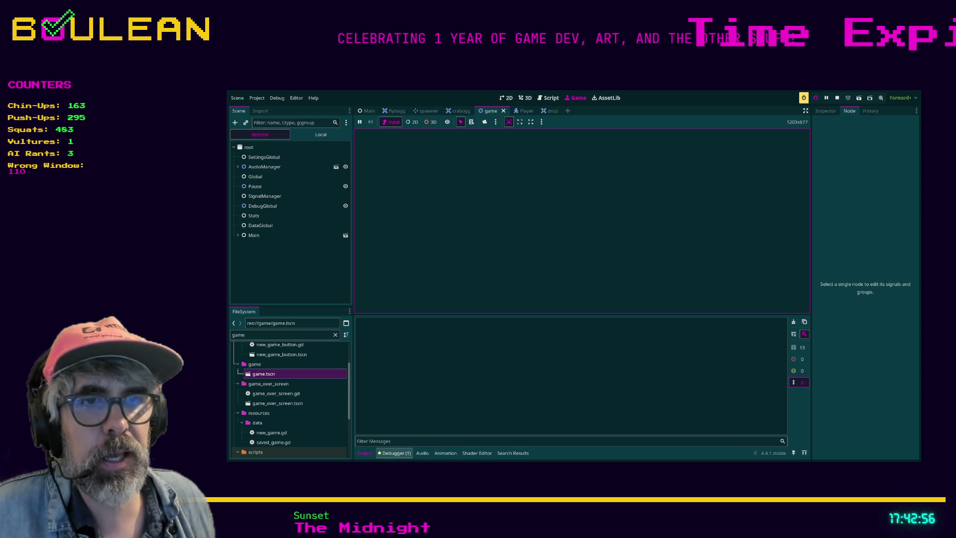
Step: Show the Visual Profiler's CPU/GPU timings and focus the embedded game to play until game over
{"action": "left_click", "coordinate": [396, 454]}
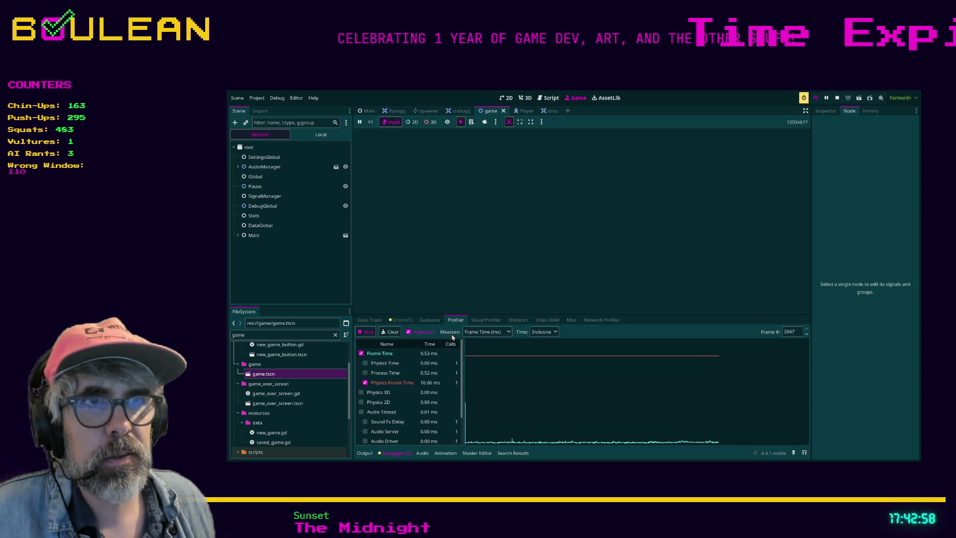
{"action": "left_click", "coordinate": [481, 321]}
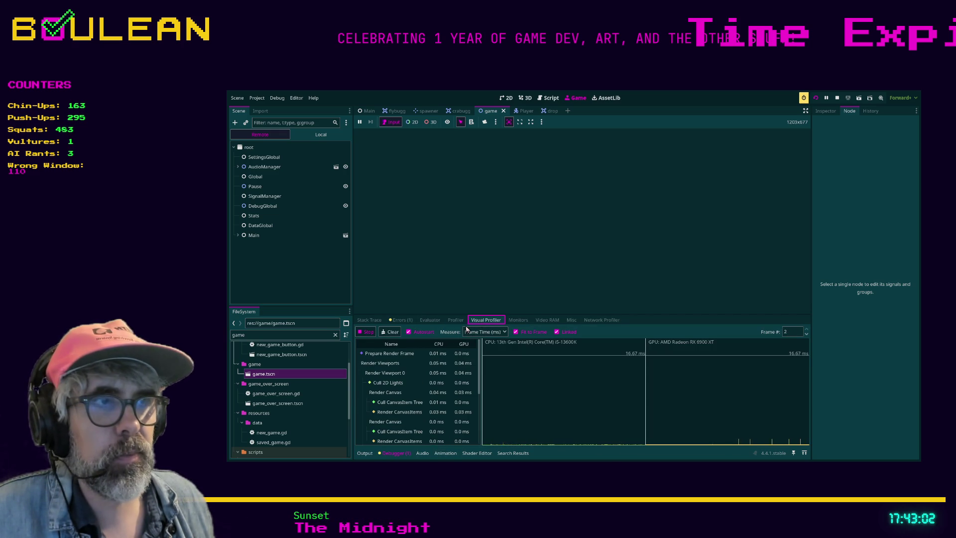
{"action": "left_click", "coordinate": [491, 304]}
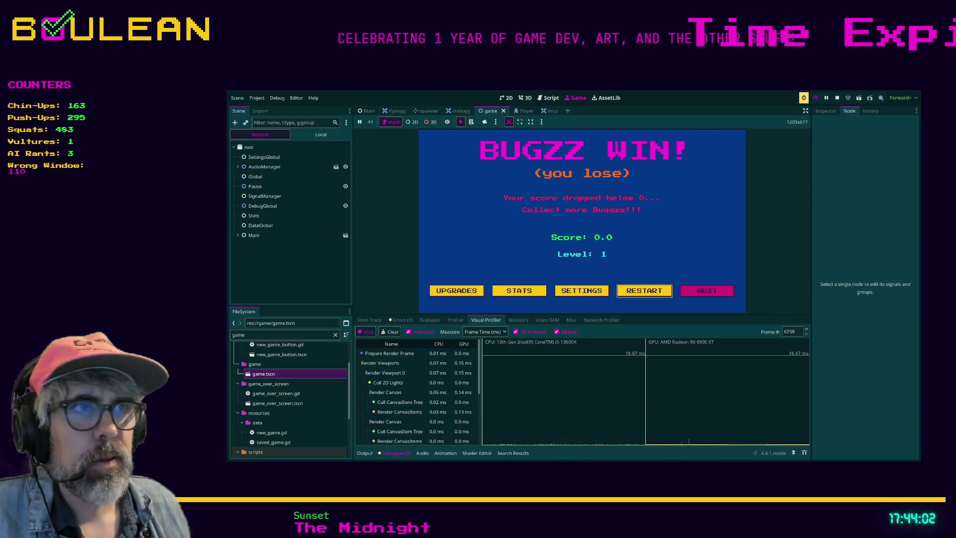
Step: Restart the round with Enter and steer the paddle left and right to catch falling ladybugs
{"action": "key", "text": "Return"}
{"action": "key", "text": "Left"}
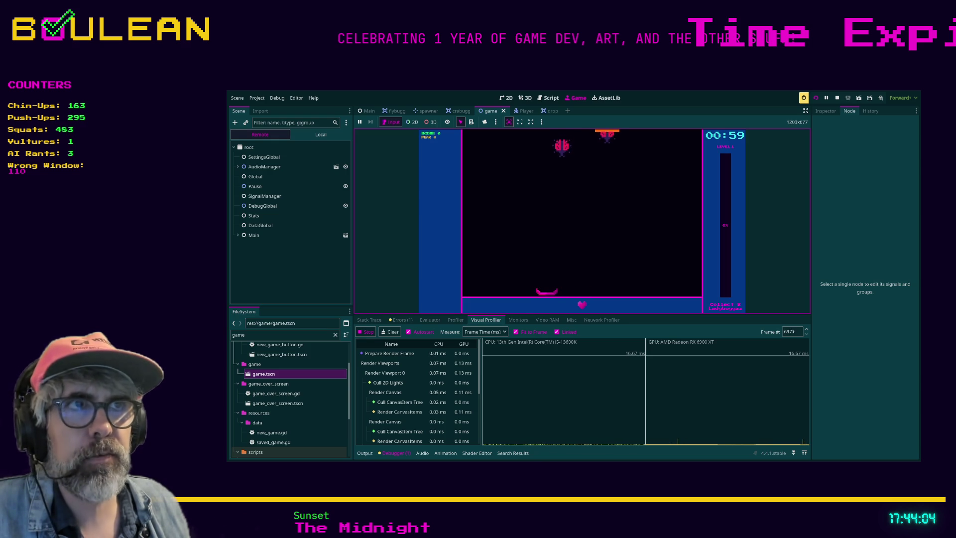
{"action": "key", "text": "Right"}
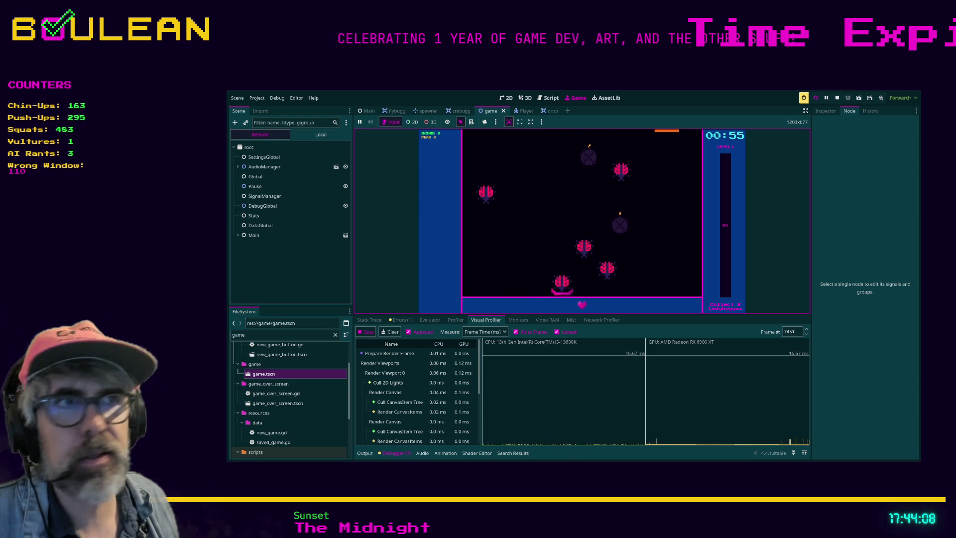
{"action": "key", "text": "Right"}
{"action": "key", "text": "Left"}
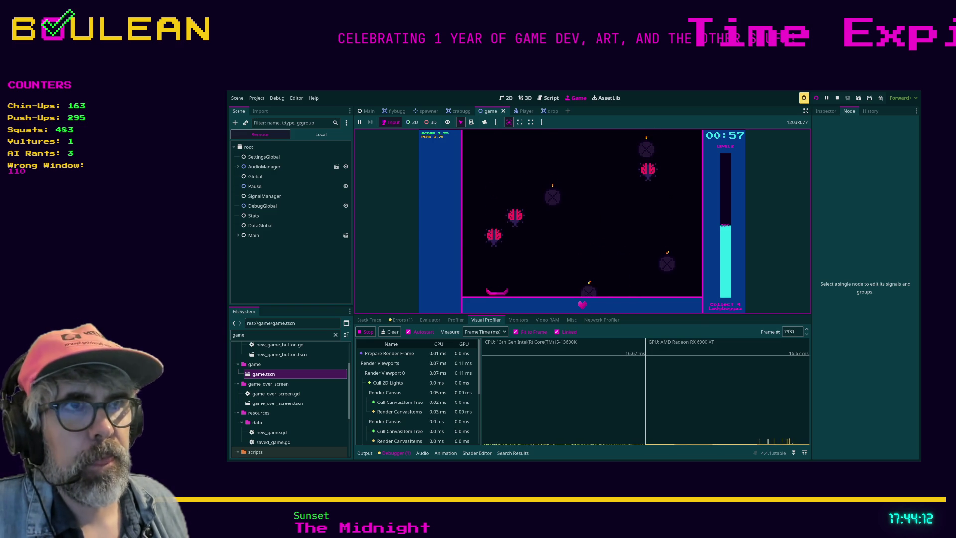
{"action": "key", "text": "Right"}
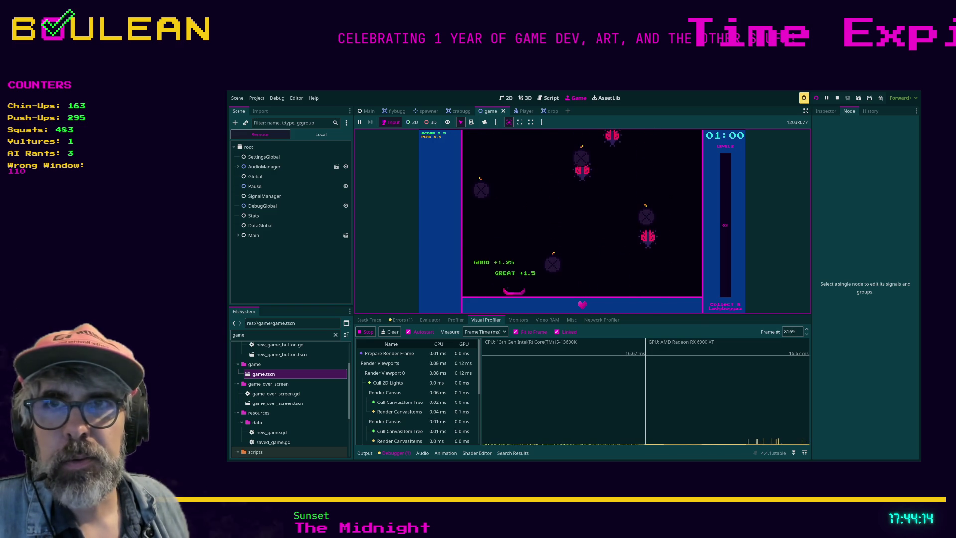
{"action": "key", "text": "Right"}
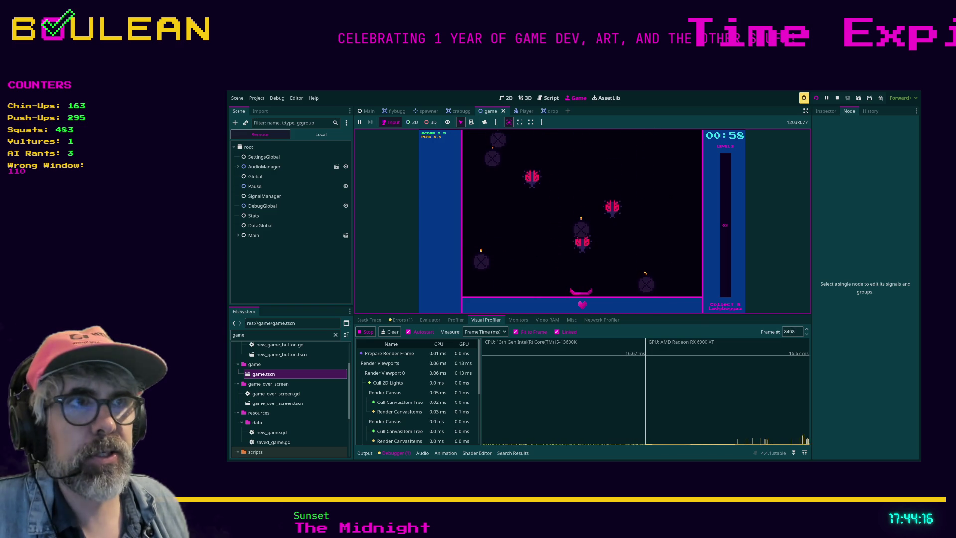
{"action": "key", "text": "Left"}
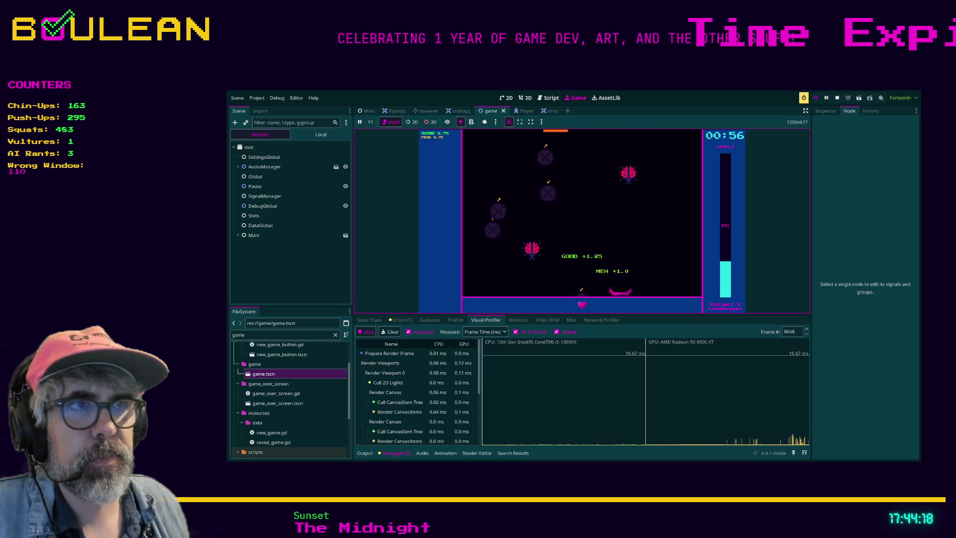
{"action": "key", "text": "Right"}
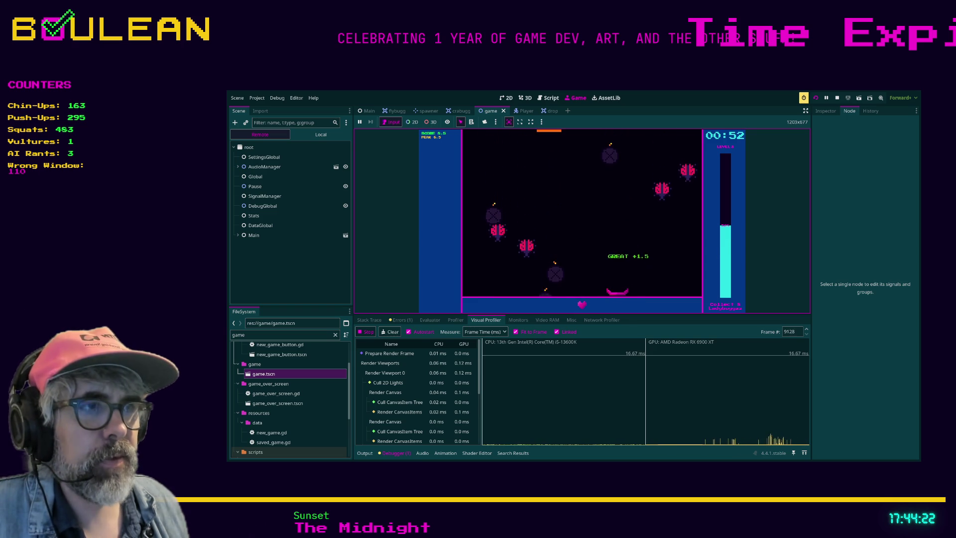
{"action": "key", "text": "Right"}
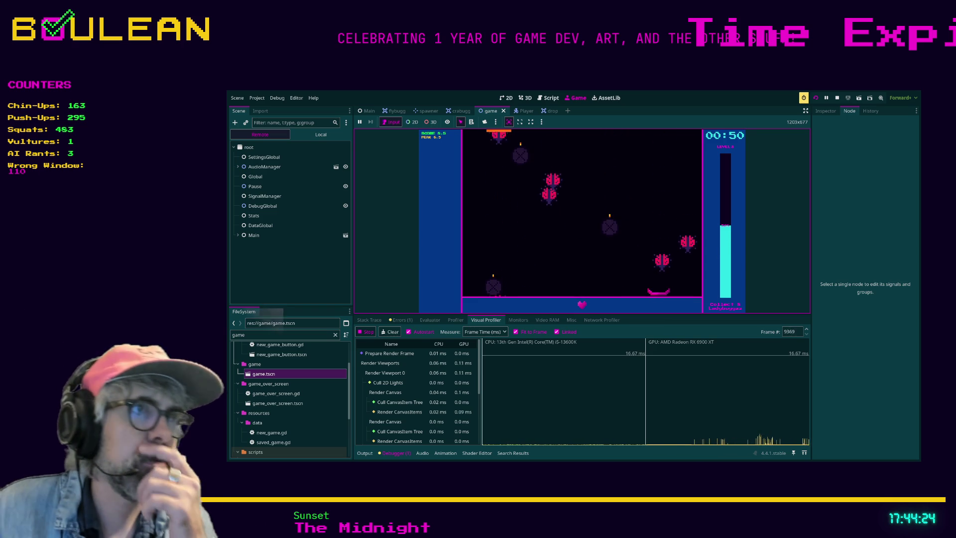
{"action": "key", "text": "Right"}
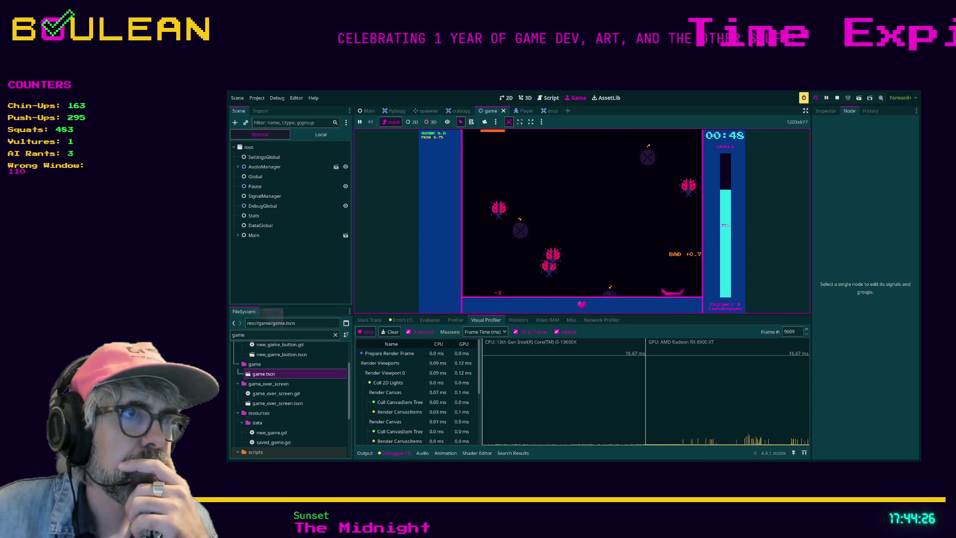
{"action": "key", "text": "Left"}
{"action": "key", "text": "Left"}
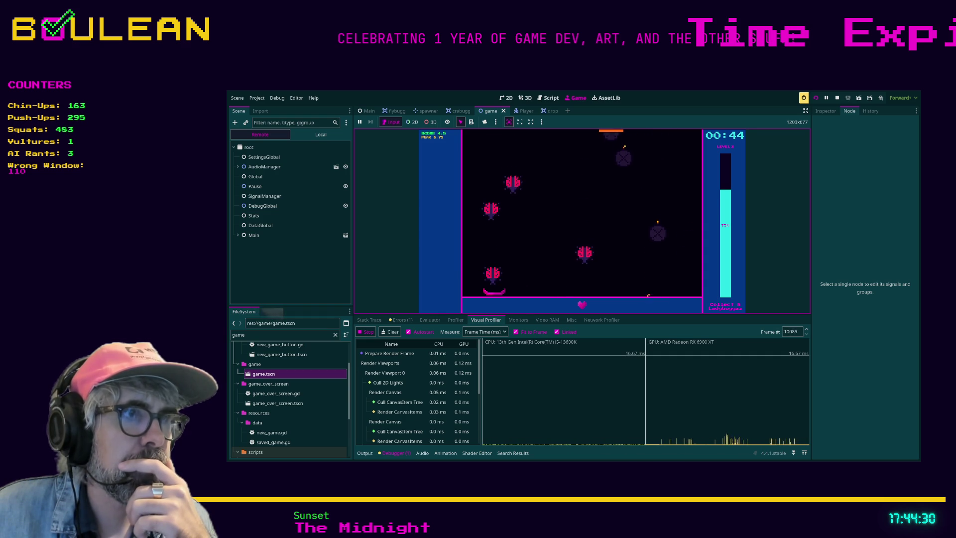
{"action": "key", "text": "Right"}
Step: Keep steering the paddle through the next level, catching ladybugs as bombs drop
{"action": "key", "text": "Left"}
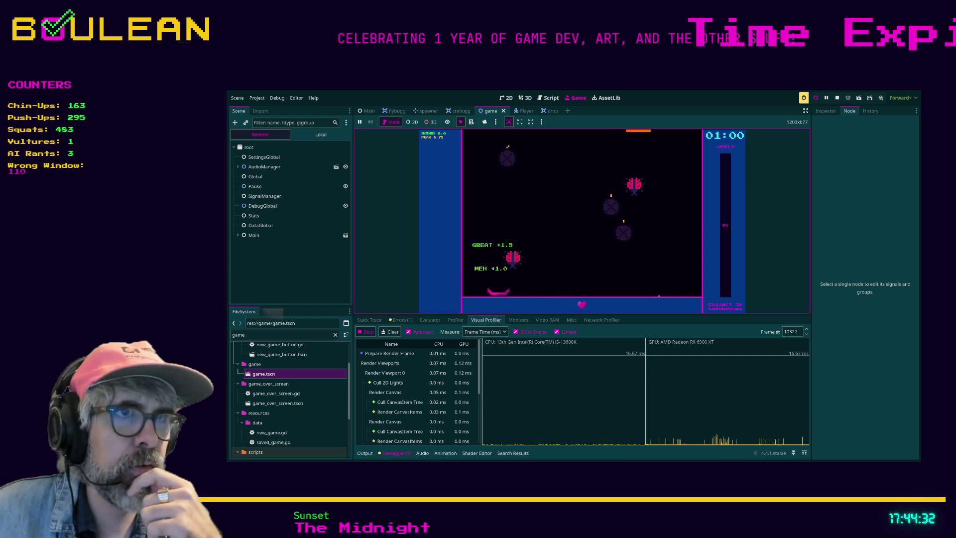
{"action": "key", "text": "Right"}
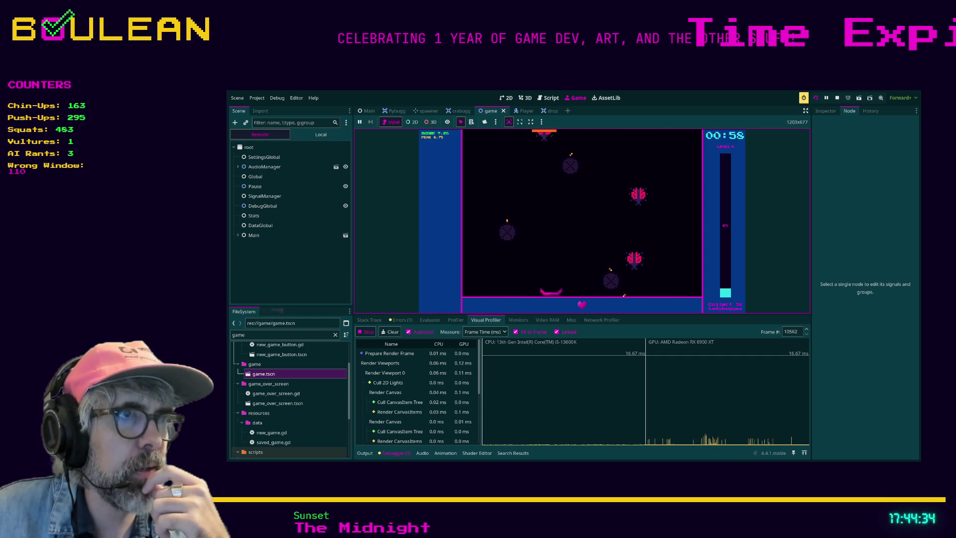
{"action": "key", "text": "Right"}
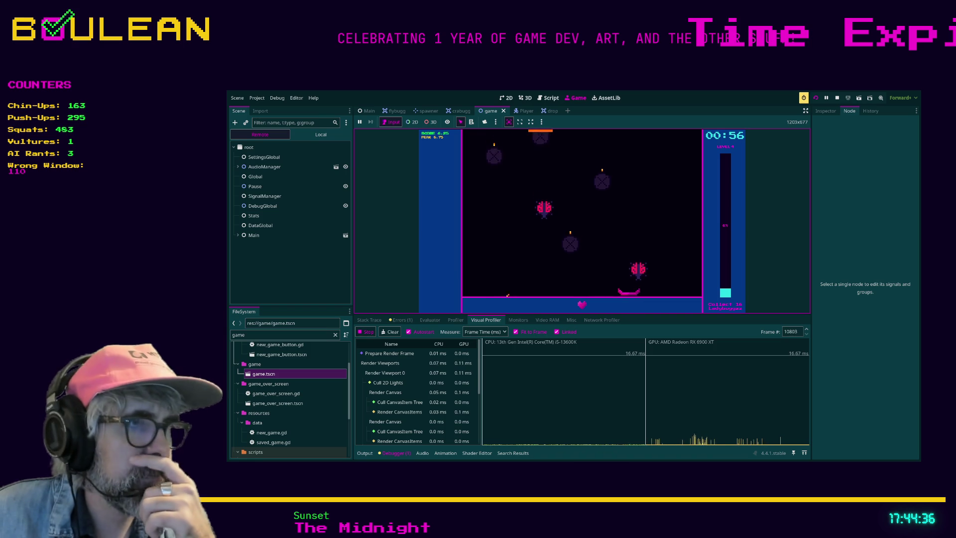
{"action": "key", "text": "Left"}
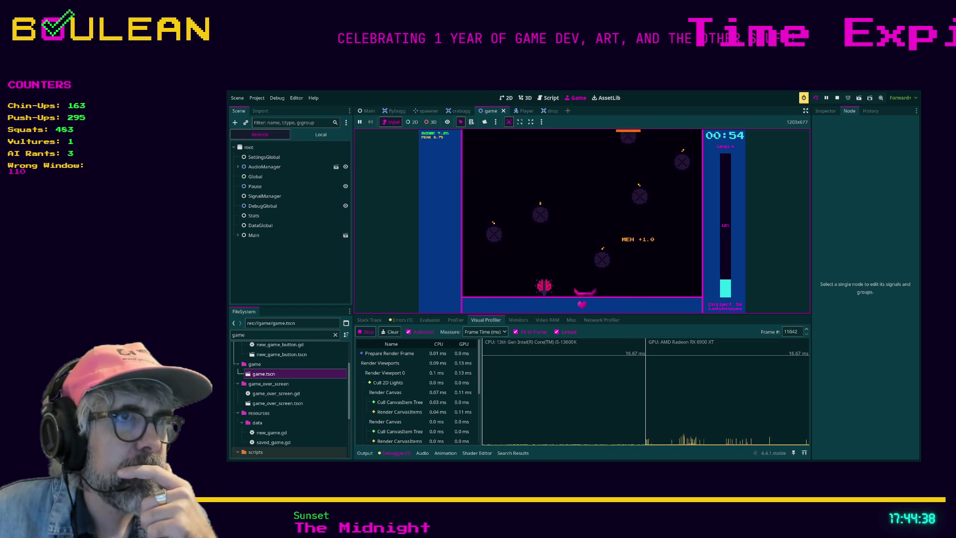
{"action": "key", "text": "Right"}
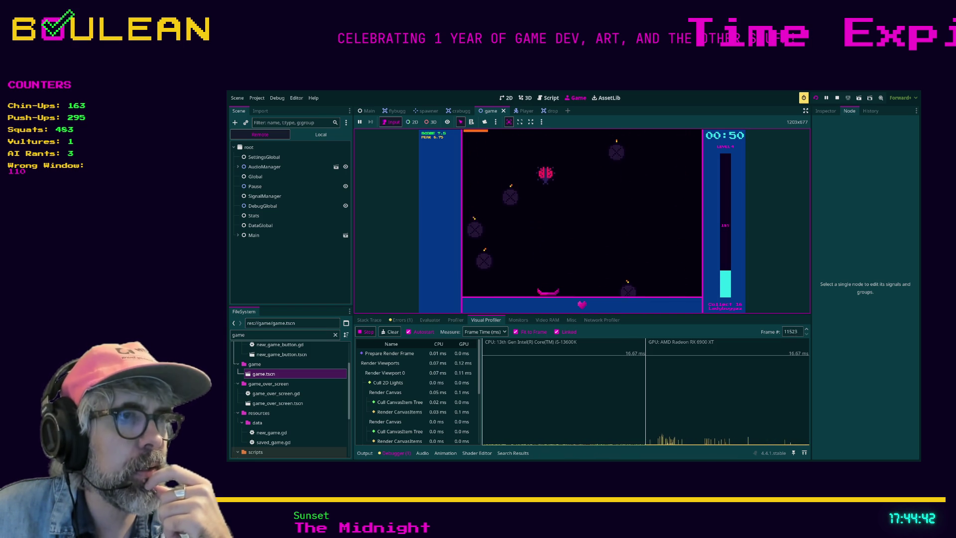
{"action": "key", "text": "Left"}
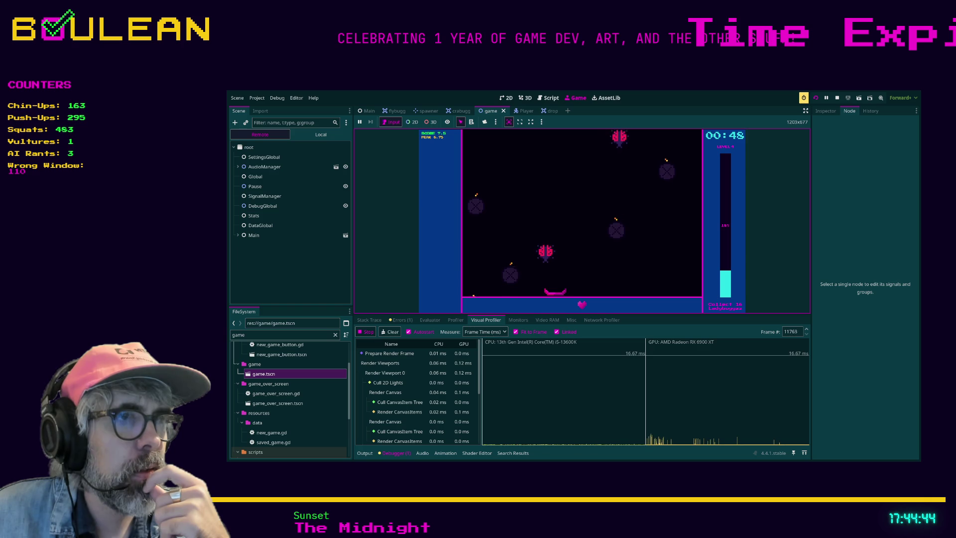
{"action": "key", "text": "Right"}
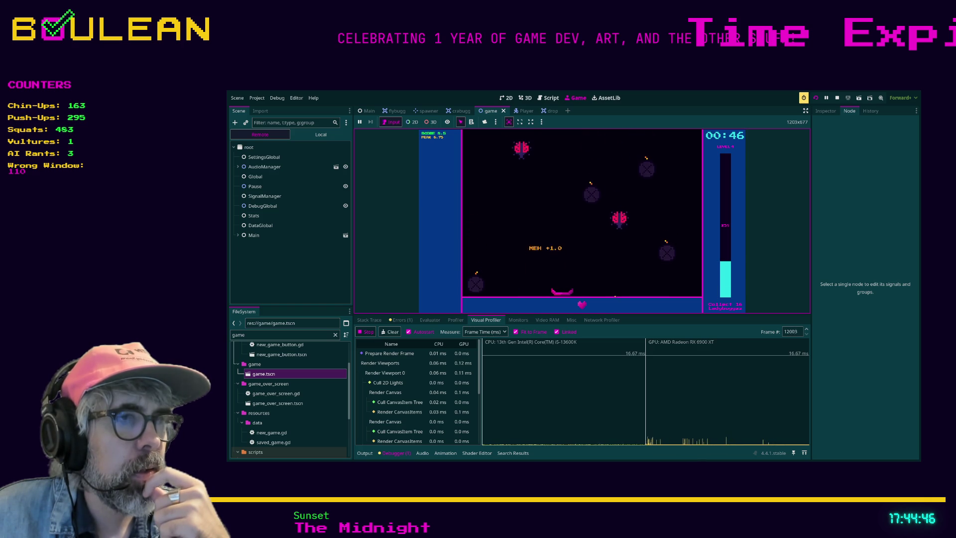
{"action": "key", "text": "Right"}
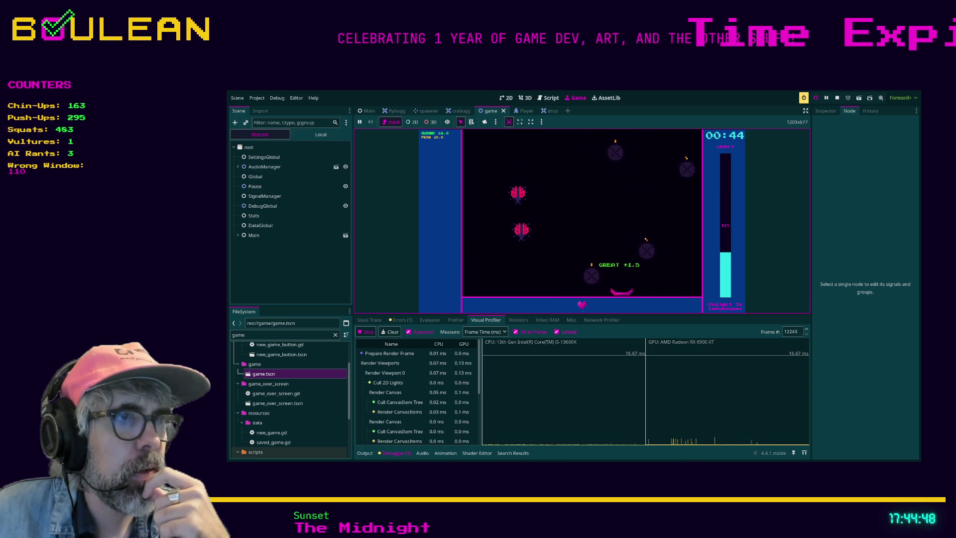
{"action": "key", "text": "Left"}
{"action": "key", "text": "Left"}
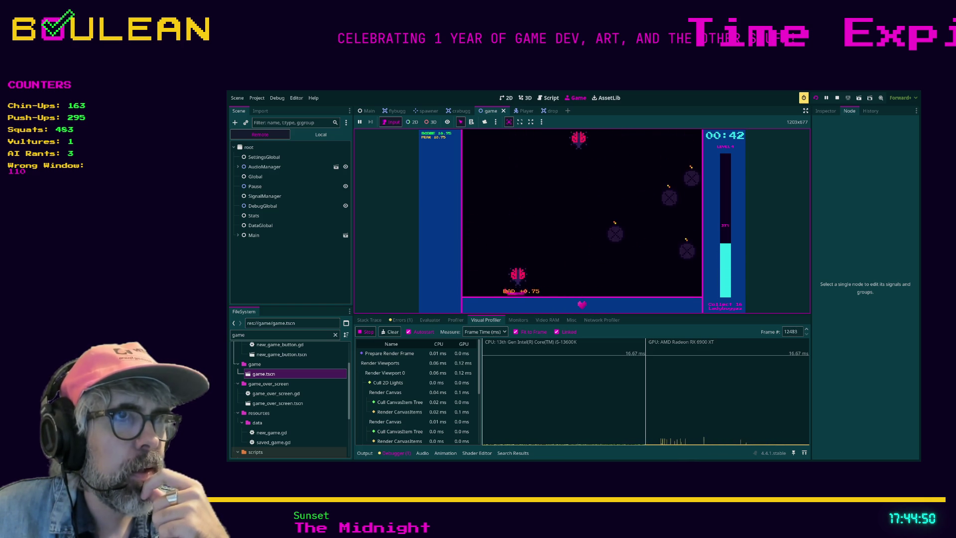
{"action": "key", "text": "Right"}
{"action": "key", "text": "Right"}
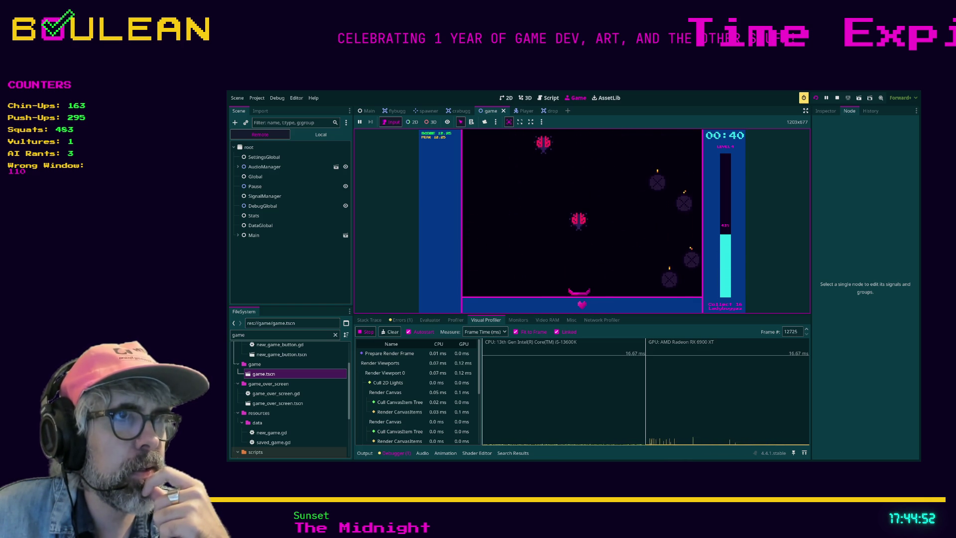
{"action": "key", "text": "Left"}
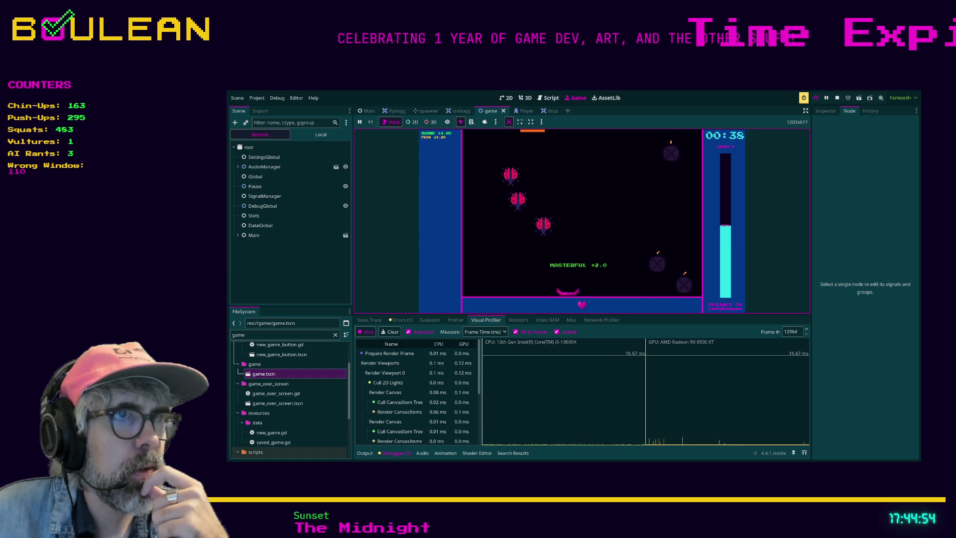
{"action": "key", "text": "Left"}
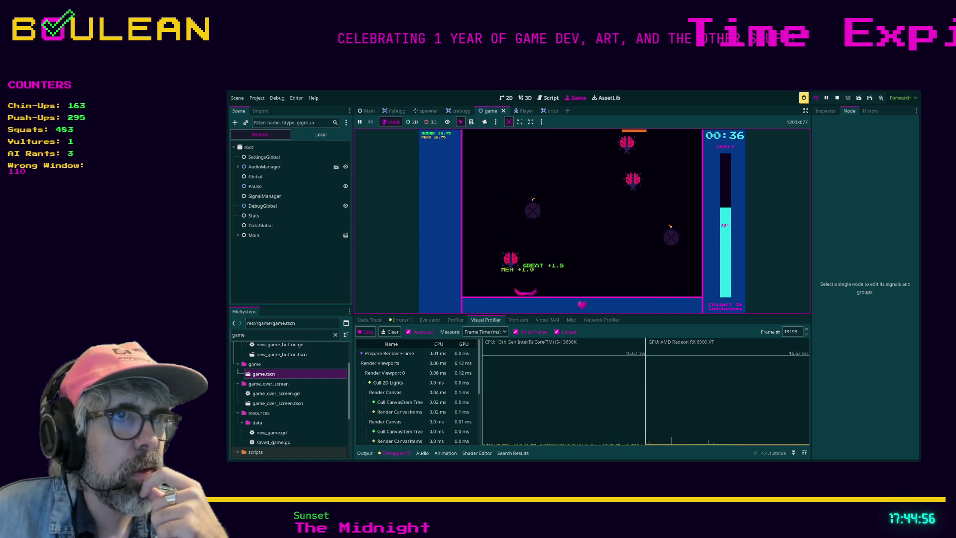
{"action": "key", "text": "Right"}
{"action": "key", "text": "Right"}
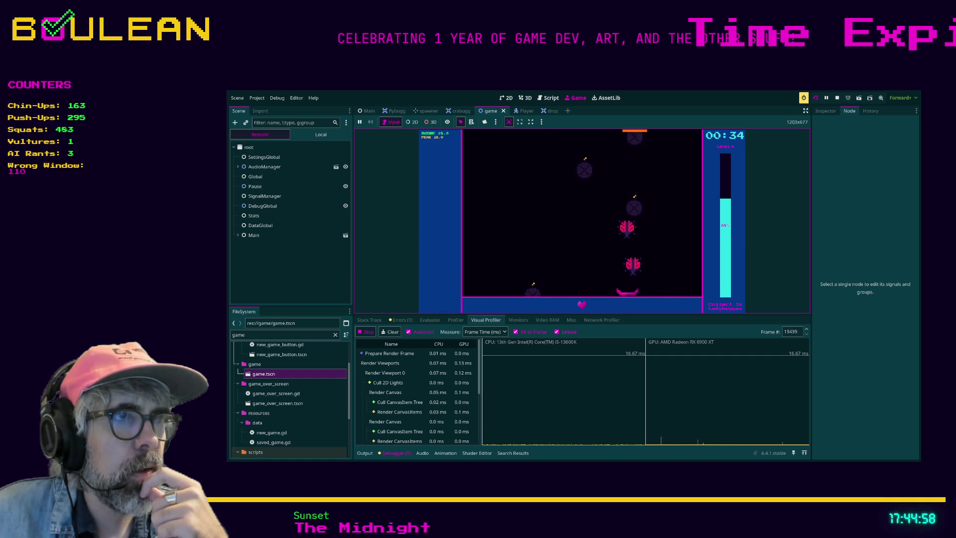
{"action": "key", "text": "Left"}
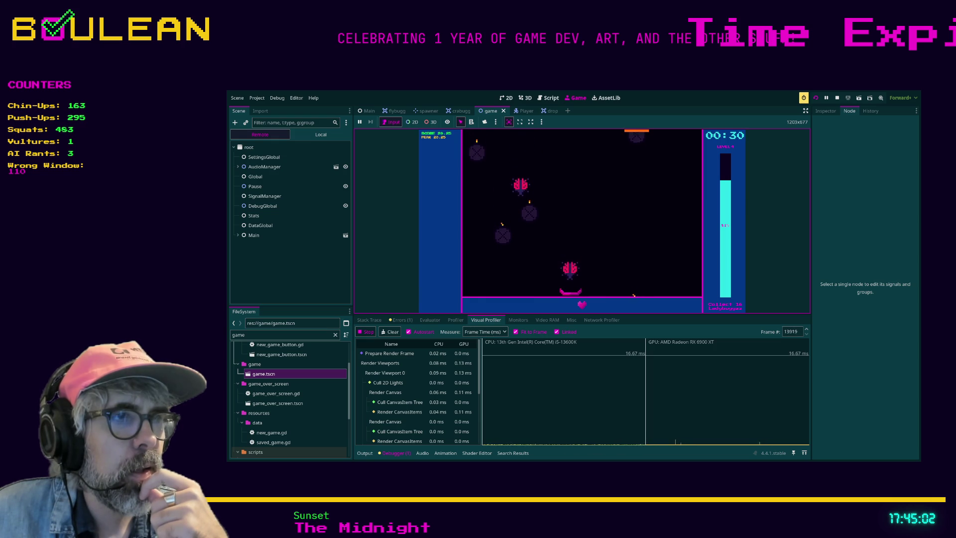
{"action": "key", "text": "Right"}
{"action": "key", "text": "Right"}
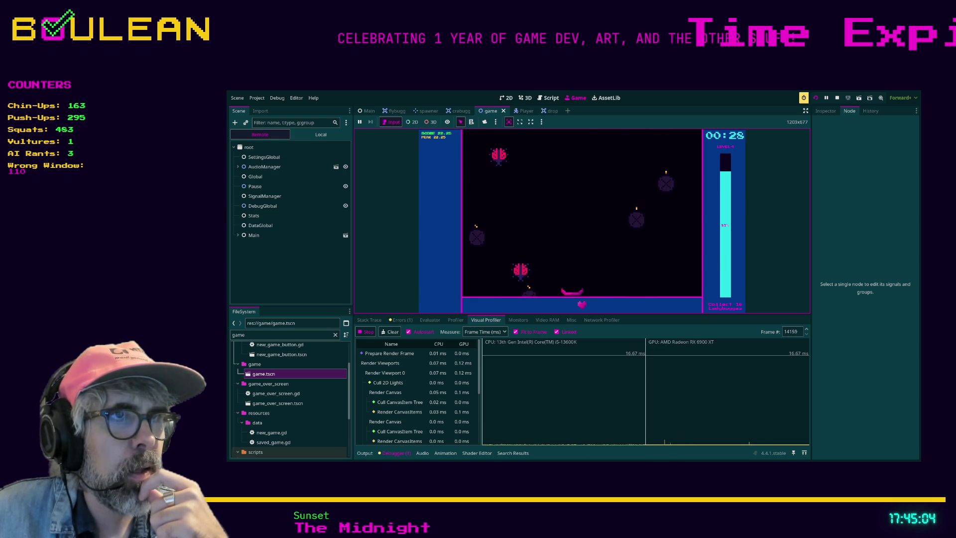
{"action": "key", "text": "Left"}
{"action": "key", "text": "Left"}
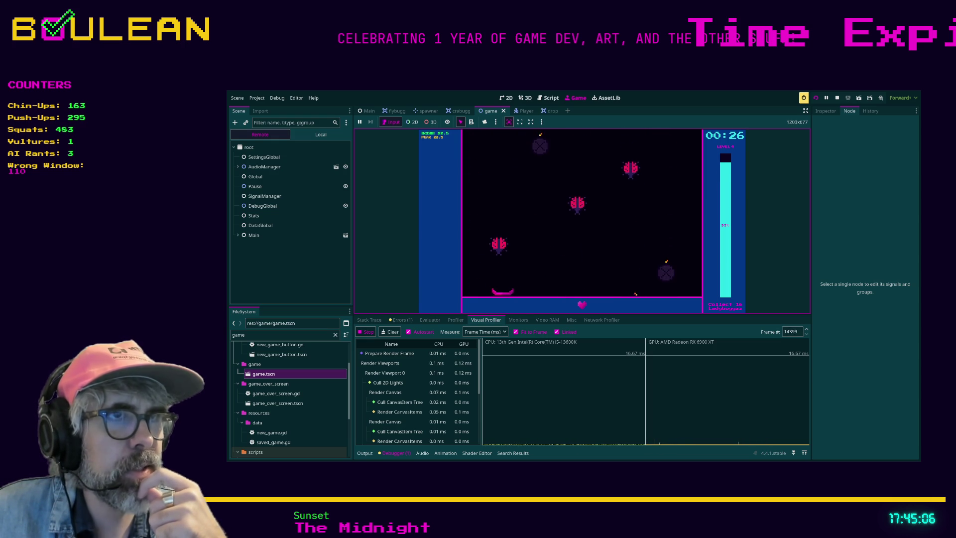
{"action": "key", "text": "Right"}
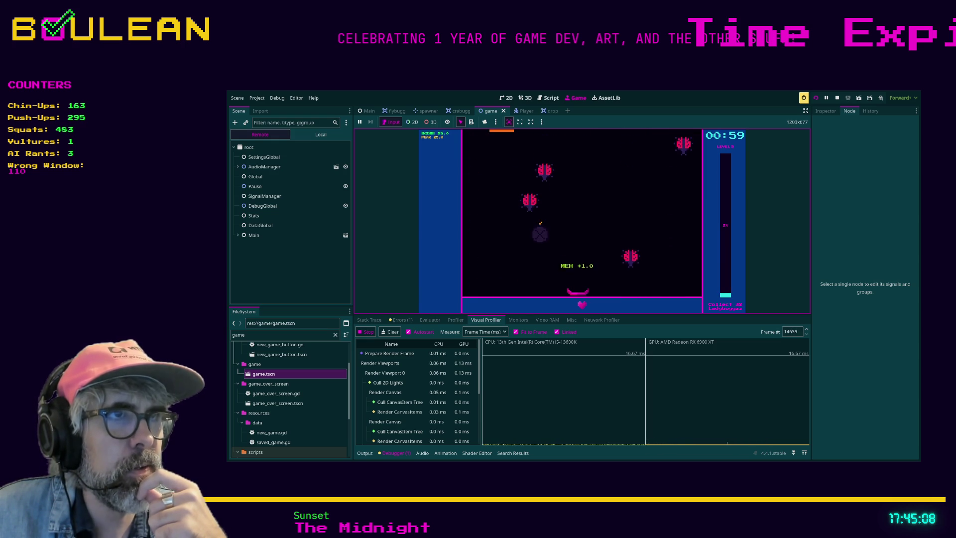
{"action": "key", "text": "Left"}
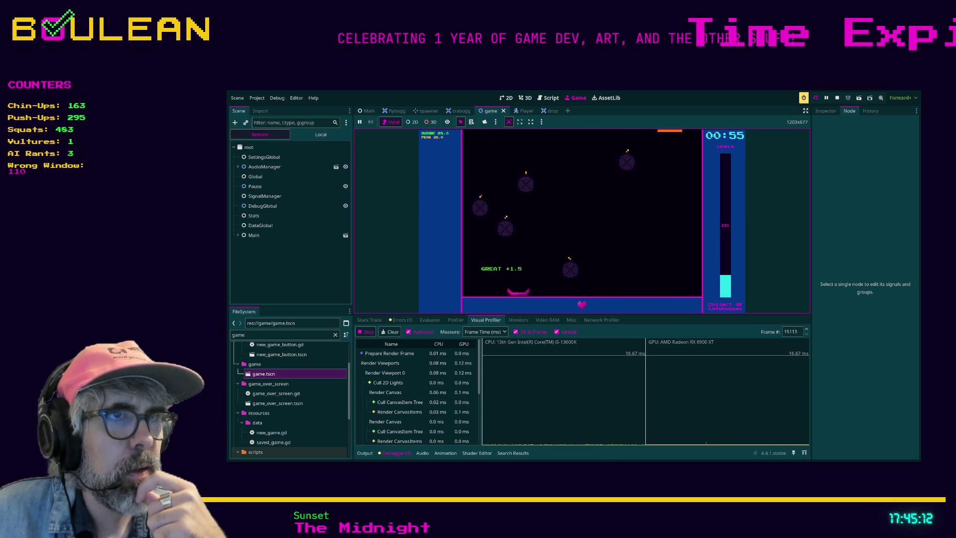
{"action": "key", "text": "Right"}
{"action": "key", "text": "Right"}
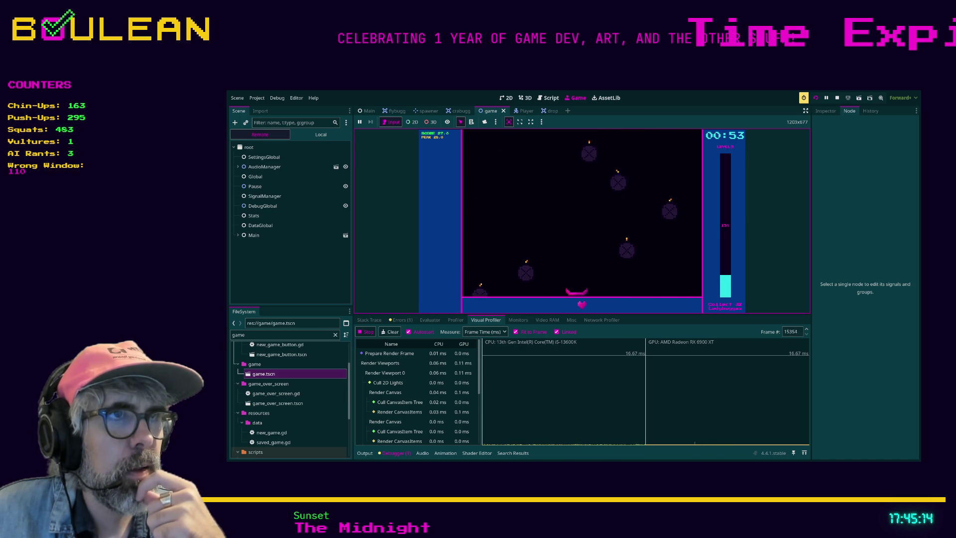
{"action": "key", "text": "Left"}
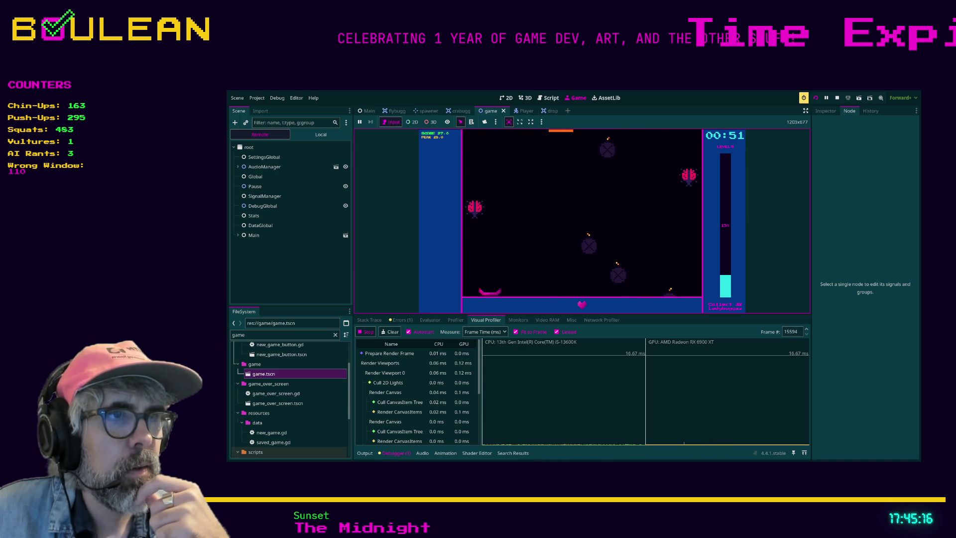
{"action": "key", "text": "Right"}
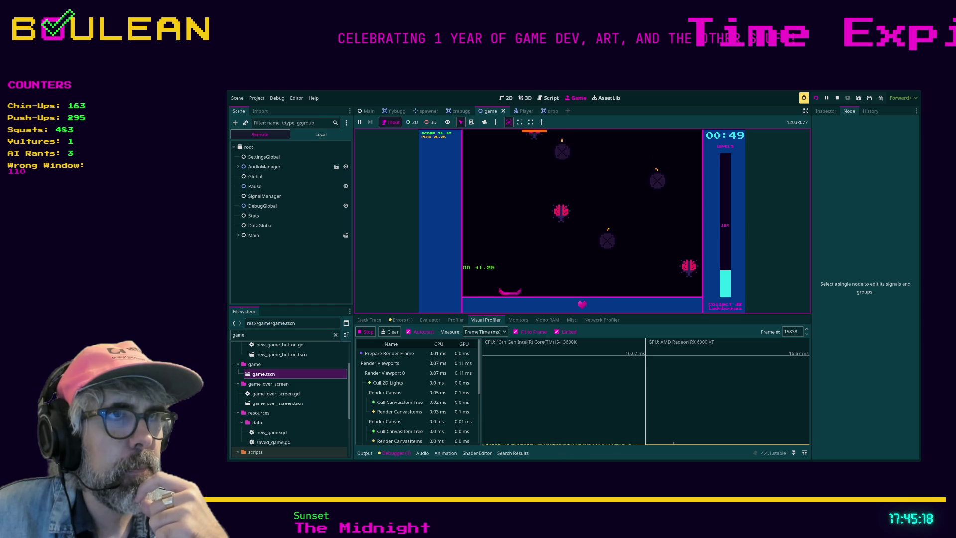
{"action": "key", "text": "Left"}
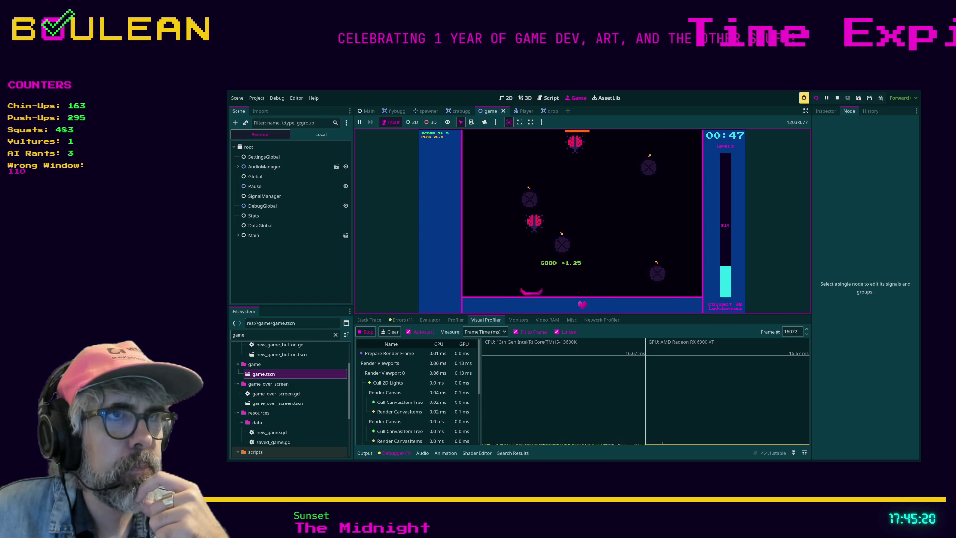
{"action": "key", "text": "Right"}
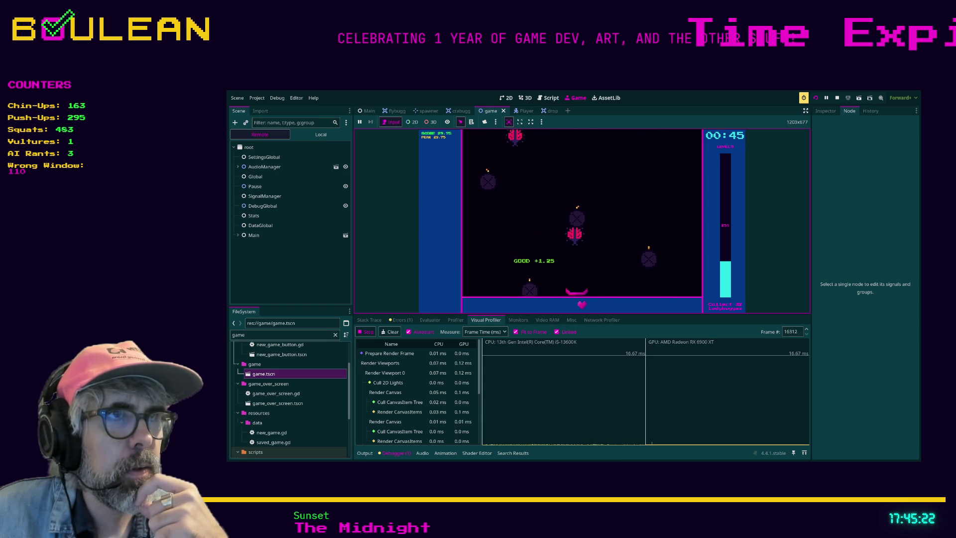
{"action": "key", "text": "Left"}
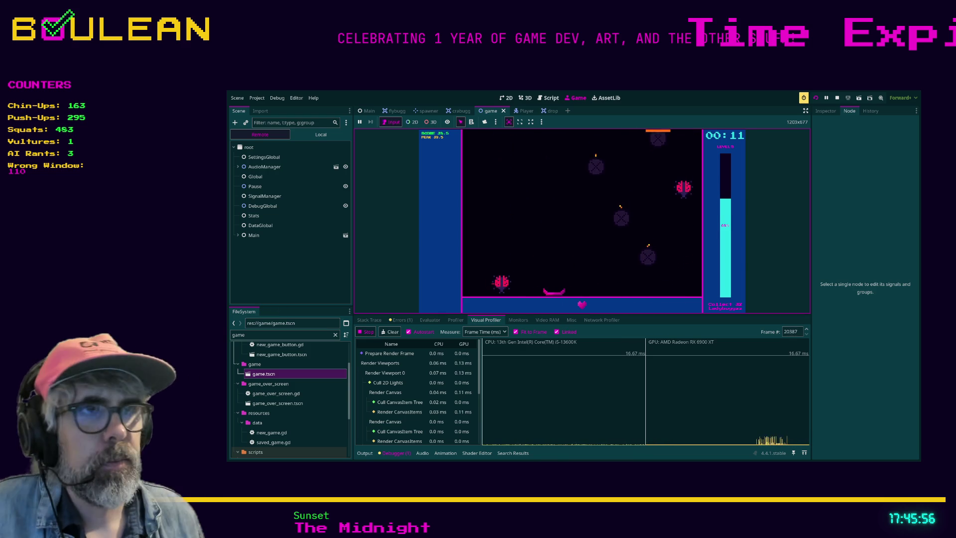
Step: Pause the game with F7 at 00:10 remaining, freezing bombs and a ladybug mid-fall
{"action": "key", "text": "F7"}
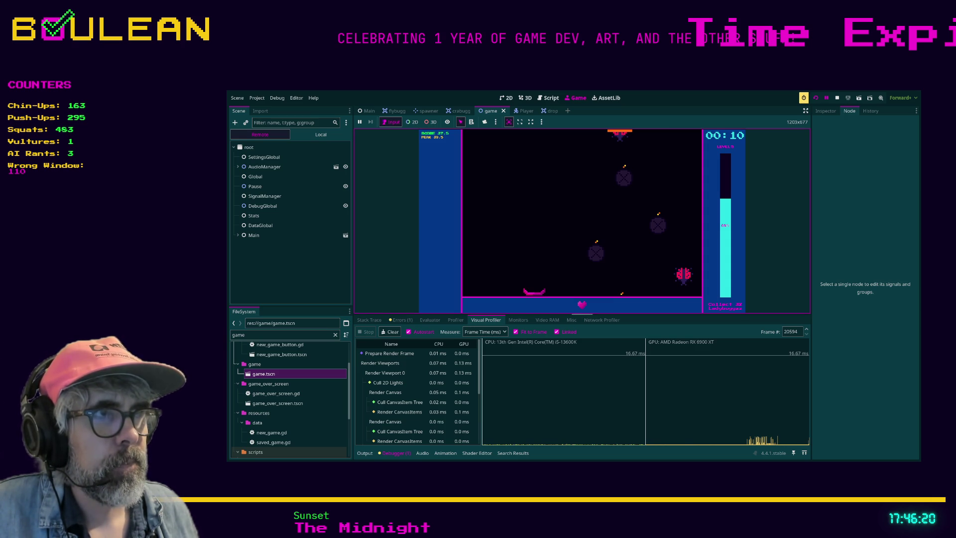
Step: Drag the debugger splitter up and switch to the Profiler tab showing script timings
{"action": "left_click_drag", "start_coordinate": [582, 315], "coordinate": [581, 236]}
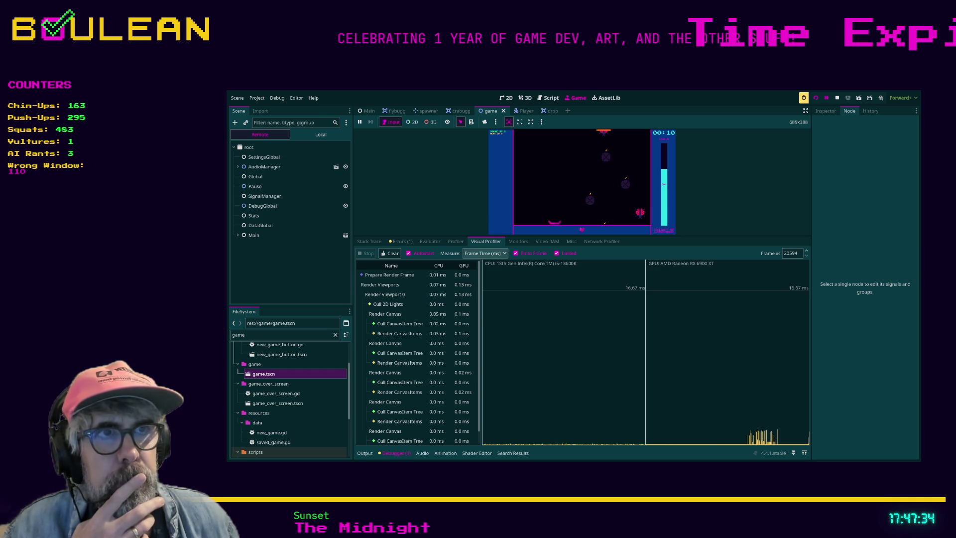
{"action": "left_click", "coordinate": [456, 241]}
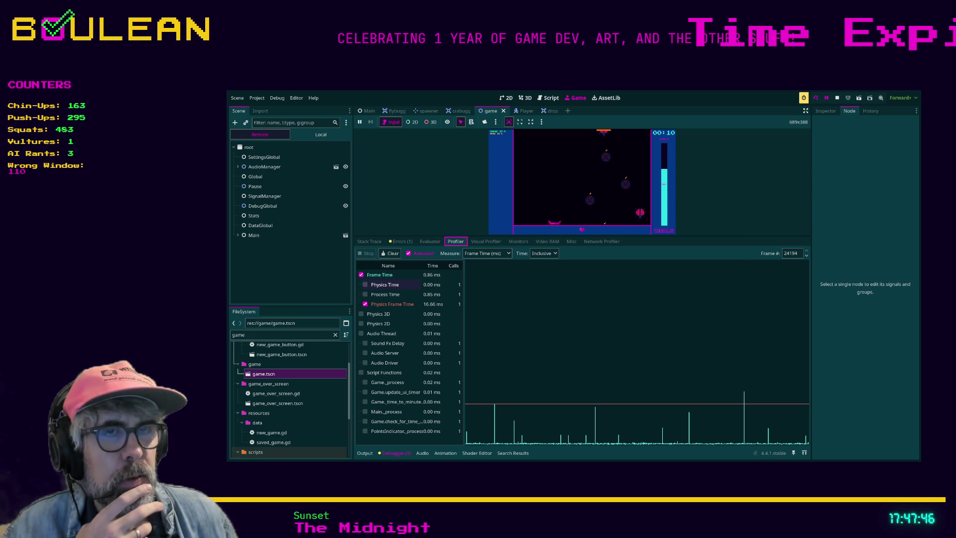
Step: Toggle the Physics Frame Time line off and on, then select earlier graph frames back to 22816
{"action": "left_click", "coordinate": [366, 304]}
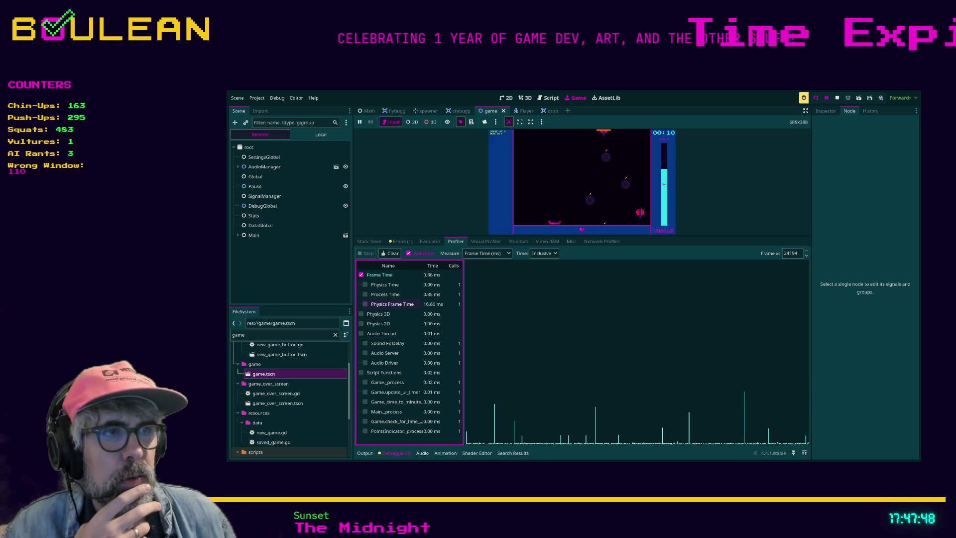
{"action": "left_click", "coordinate": [365, 304]}
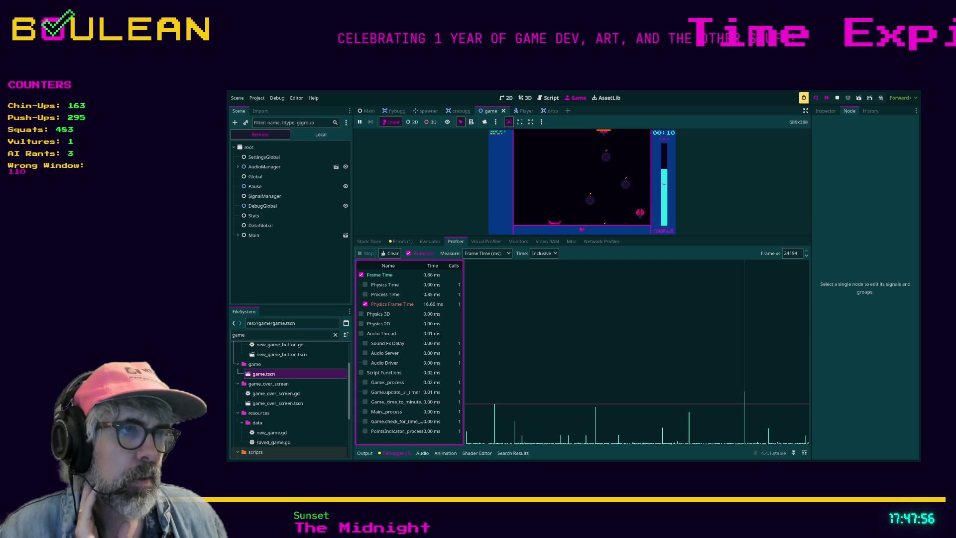
{"action": "left_click", "coordinate": [744, 349]}
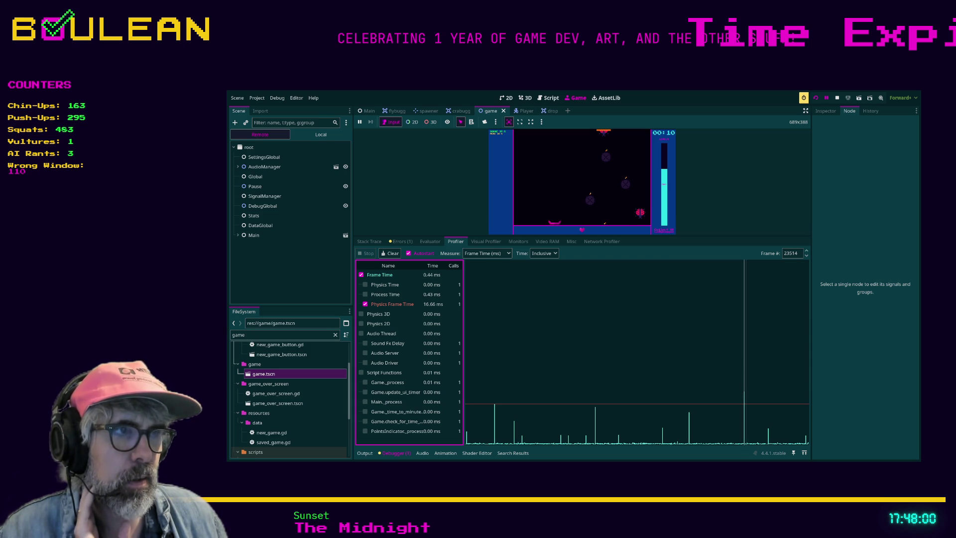
{"action": "left_click", "coordinate": [745, 349]}
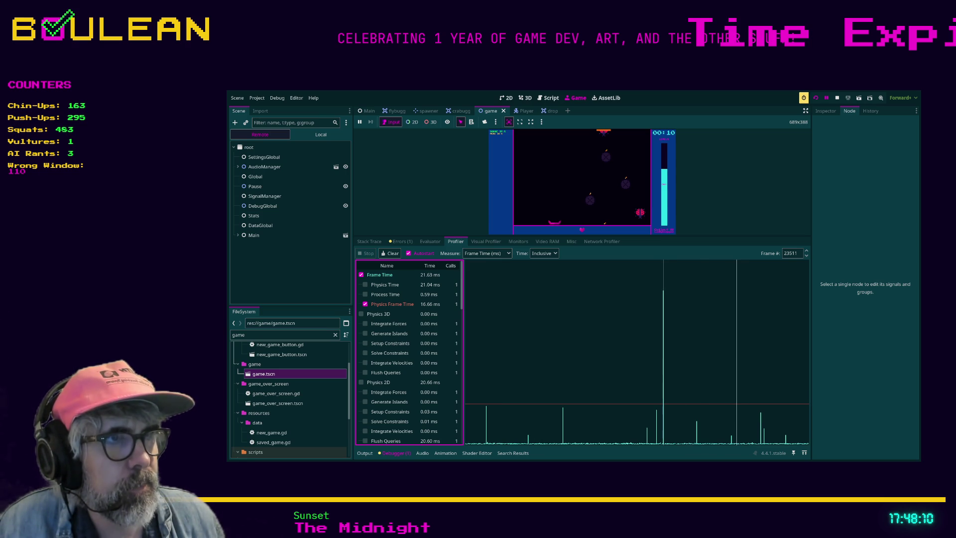
{"action": "left_click", "coordinate": [663, 349]}
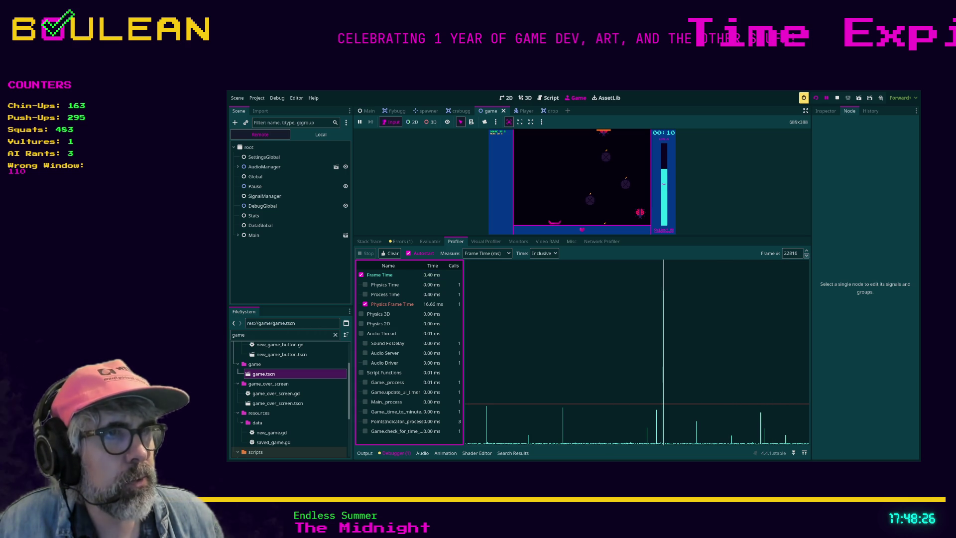
Step: Step Frame # down to spike frame 22811 and scroll to its Script Functions timings
{"action": "left_click", "coordinate": [807, 255]}
{"action": "left_click", "coordinate": [807, 256]}
{"action": "left_click", "coordinate": [807, 255]}
{"action": "left_click", "coordinate": [807, 255]}
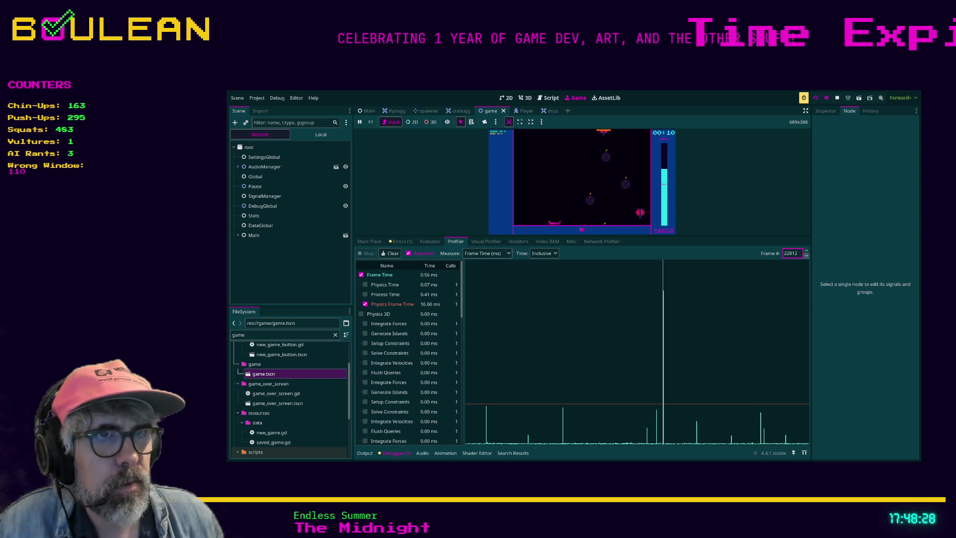
{"action": "left_click", "coordinate": [807, 256]}
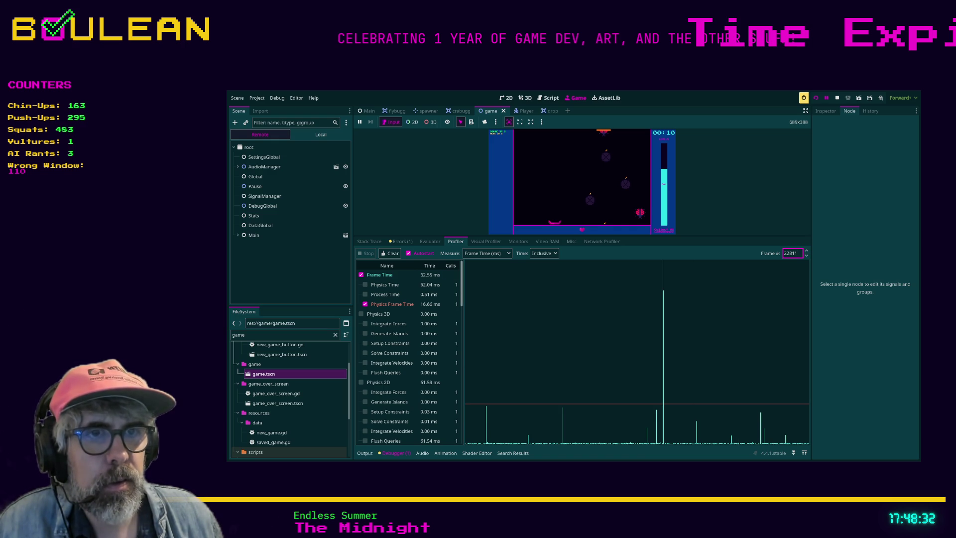
{"action": "scroll", "coordinate": [409, 353], "scroll_direction": "down", "scroll_amount": 3}
{"action": "scroll", "coordinate": [408, 353], "scroll_direction": "down", "scroll_amount": 1}
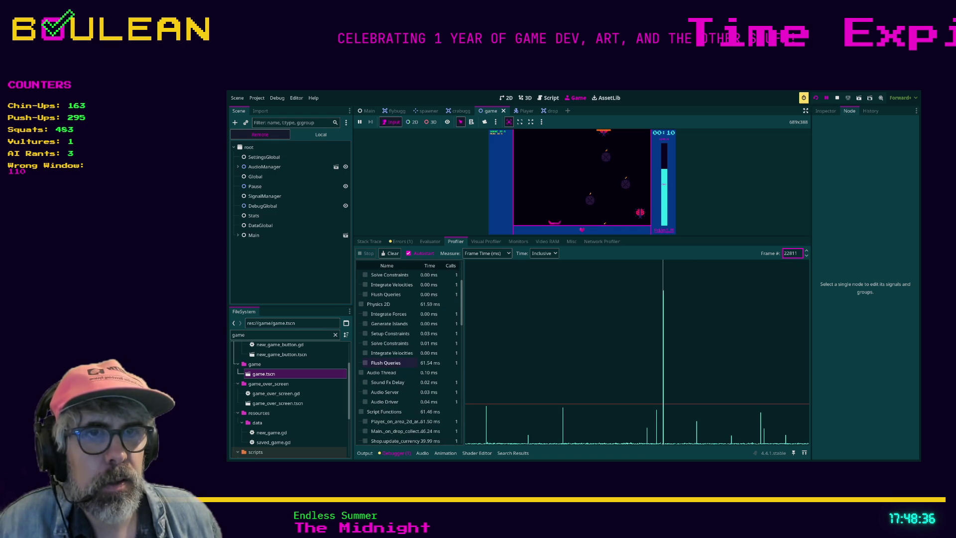
{"action": "scroll", "coordinate": [393, 387], "scroll_direction": "down", "scroll_amount": 2}
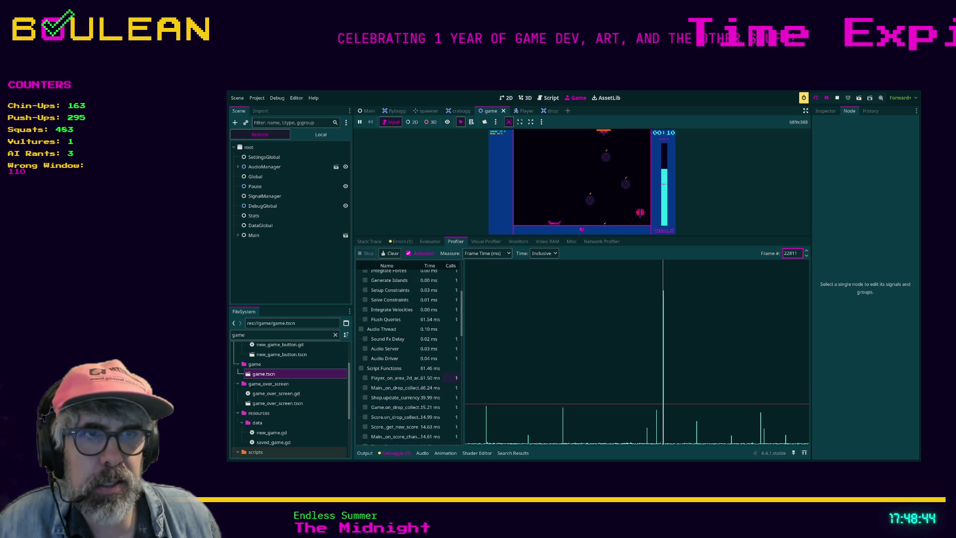
Step: Widen the function name column and review Main._on_drop_collected (46.24 ms) and Shop.update_currency (39.99 ms)
{"action": "left_click_drag", "start_coordinate": [471, 394], "coordinate": [506, 393]}
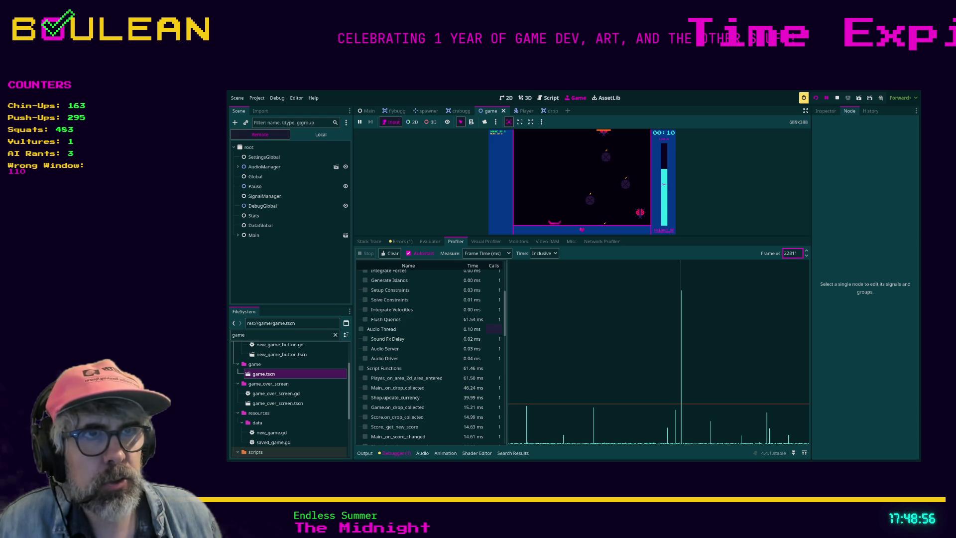
{"action": "scroll", "coordinate": [474, 378], "scroll_direction": "up", "scroll_amount": 3}
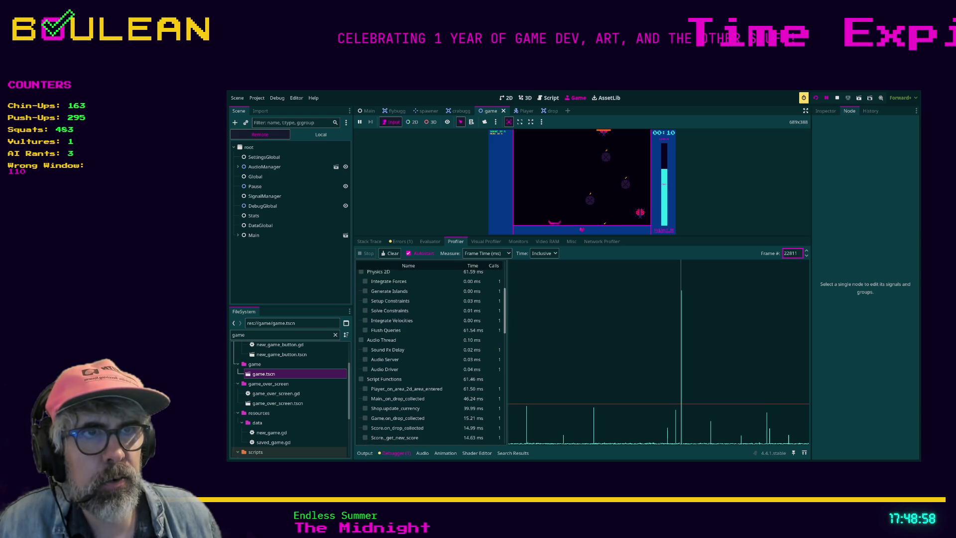
{"action": "scroll", "coordinate": [431, 355], "scroll_direction": "up", "scroll_amount": 1}
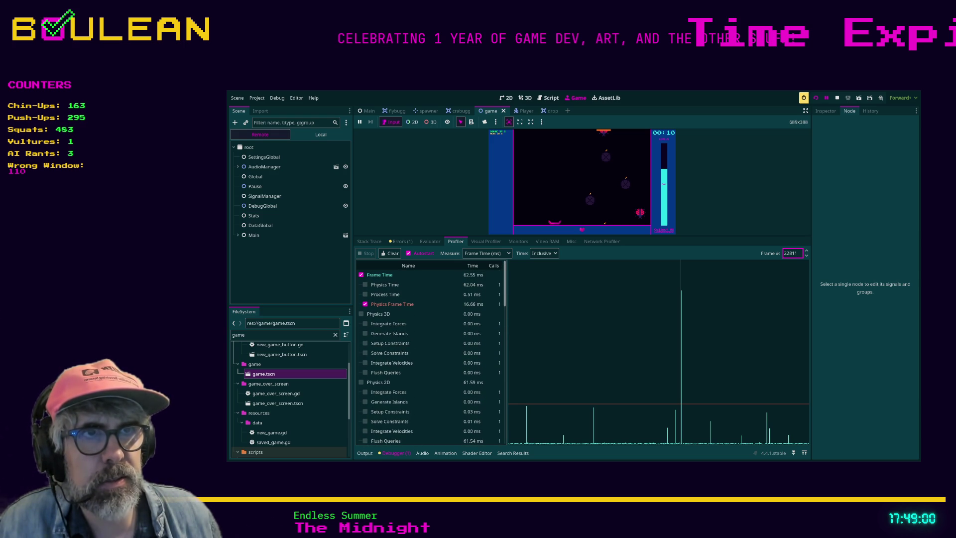
{"action": "scroll", "coordinate": [431, 354], "scroll_direction": "down", "scroll_amount": 6}
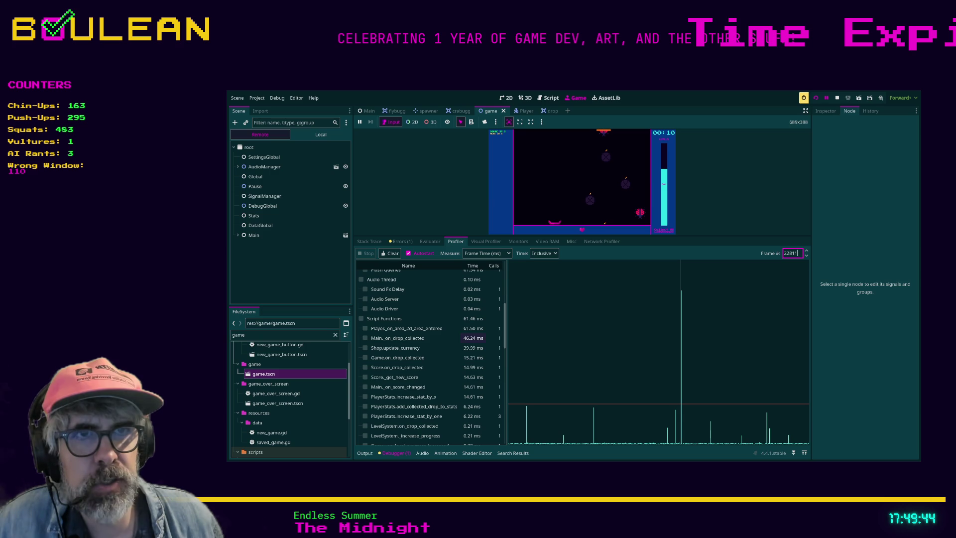
{"action": "scroll", "coordinate": [473, 355], "scroll_direction": "down", "scroll_amount": 3}
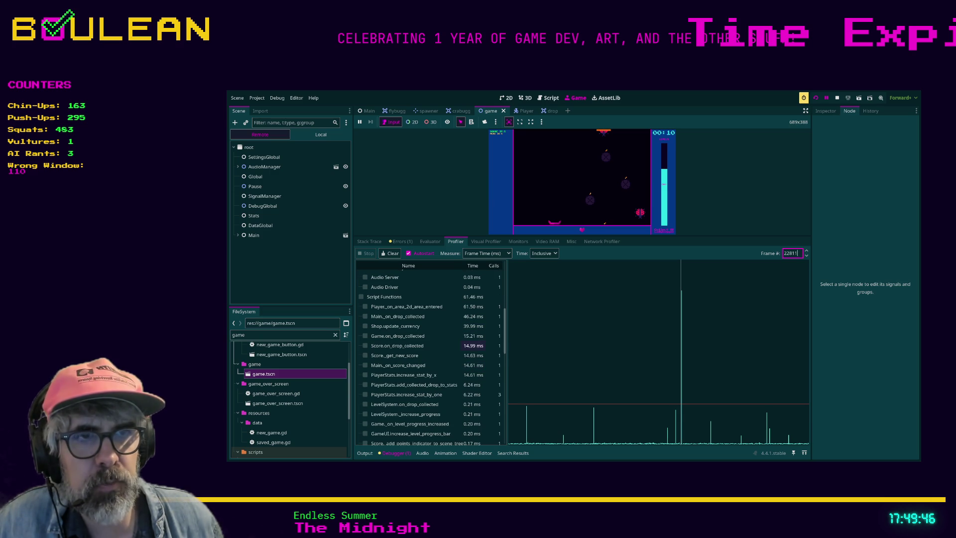
{"action": "scroll", "coordinate": [474, 351], "scroll_direction": "down", "scroll_amount": 8}
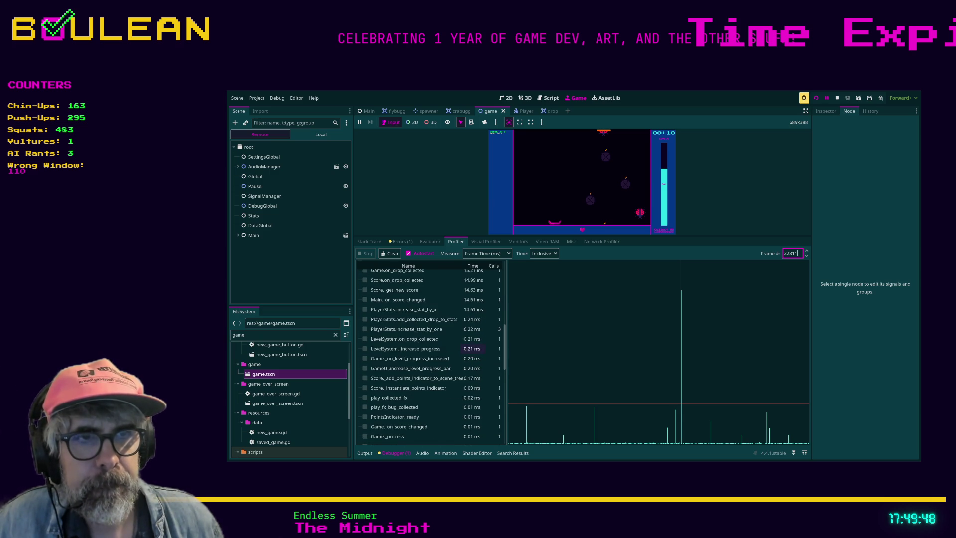
{"action": "scroll", "coordinate": [471, 351], "scroll_direction": "up", "scroll_amount": 5}
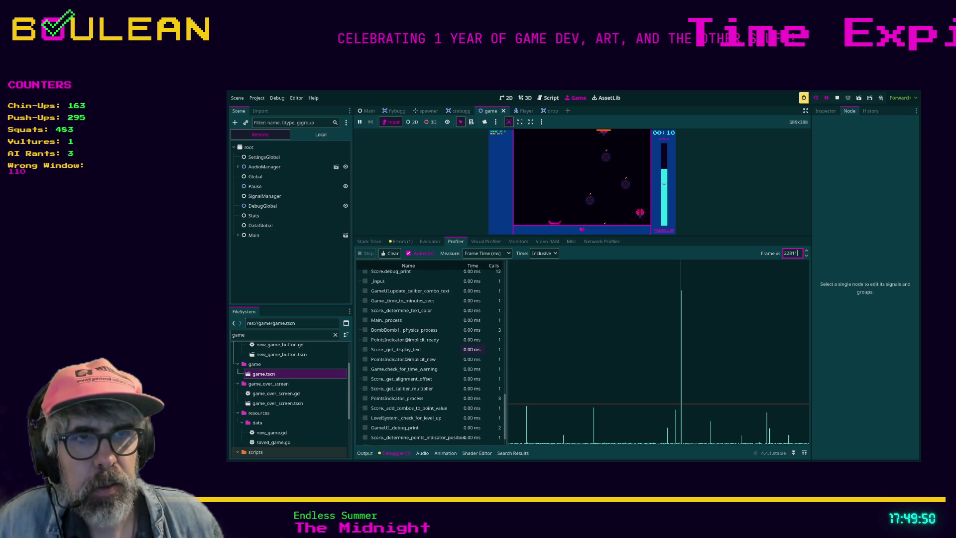
{"action": "scroll", "coordinate": [472, 396], "scroll_direction": "up", "scroll_amount": 5}
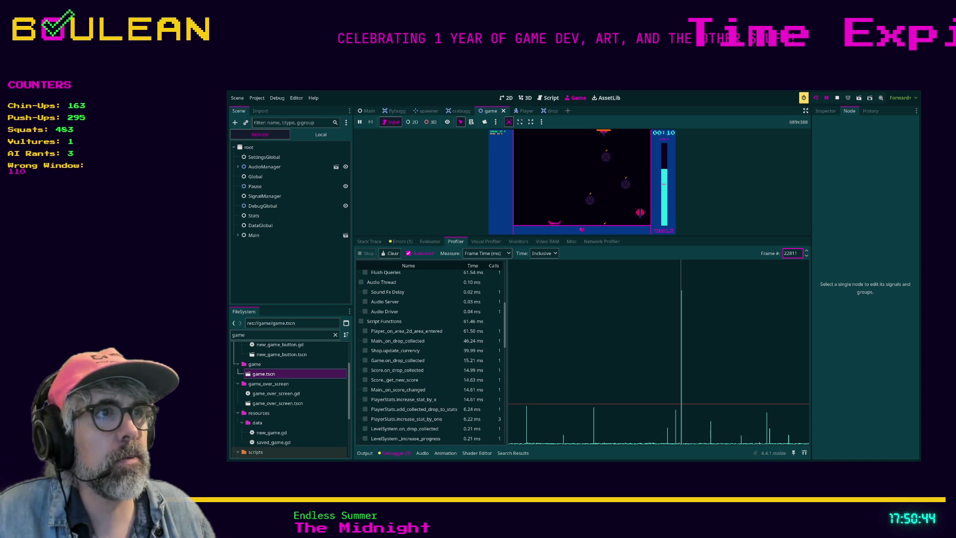
Step: Enlarge the game view, stop the playtest, and scroll the game.tscn 2D viewport
{"action": "left_click_drag", "start_coordinate": [583, 236], "coordinate": [582, 302]}
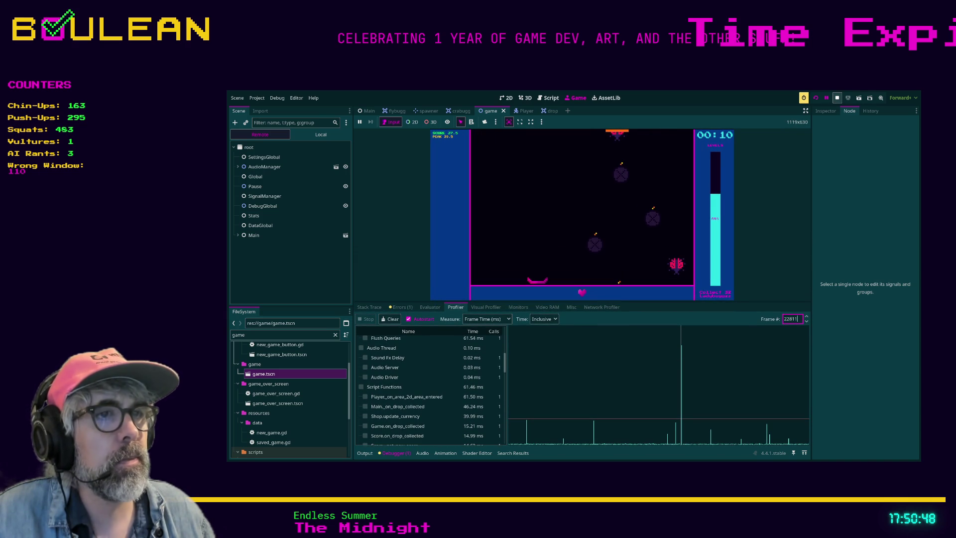
{"action": "left_click", "coordinate": [838, 98]}
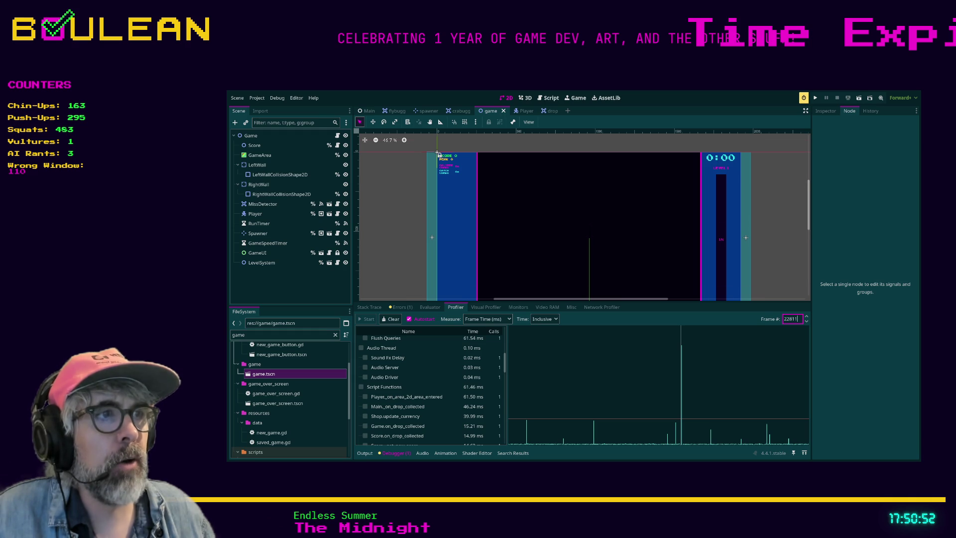
{"action": "scroll", "coordinate": [583, 217], "scroll_direction": "down", "scroll_amount": 1}
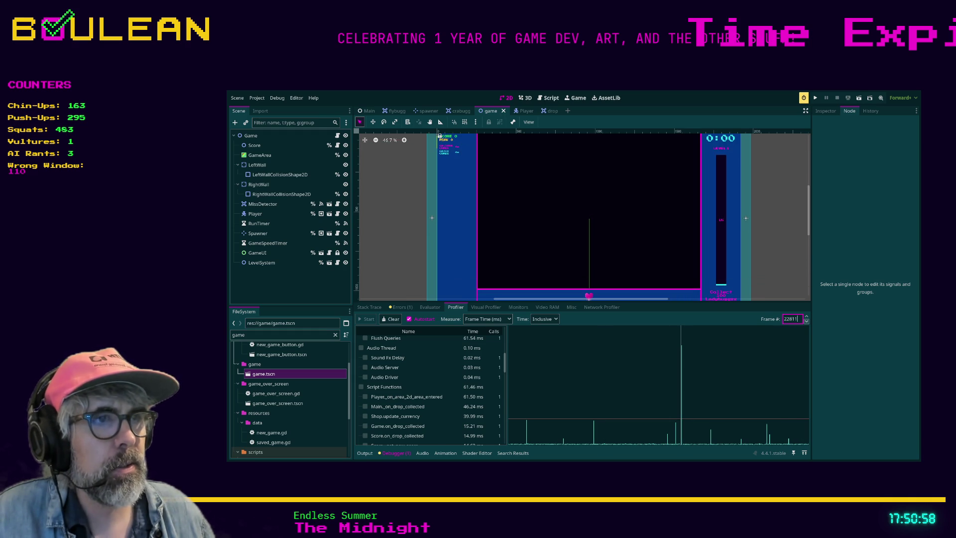
{"action": "key", "text": "Down"}
{"action": "key", "text": "Up"}
{"action": "key", "text": "Up"}
{"action": "key", "text": "Up"}
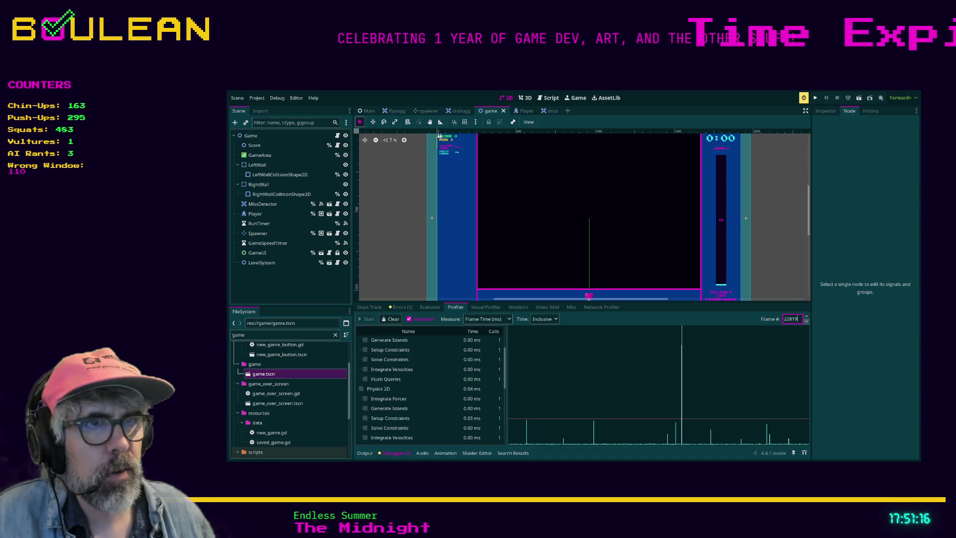
{"action": "key", "text": "Down"}
{"action": "key", "text": "Down"}
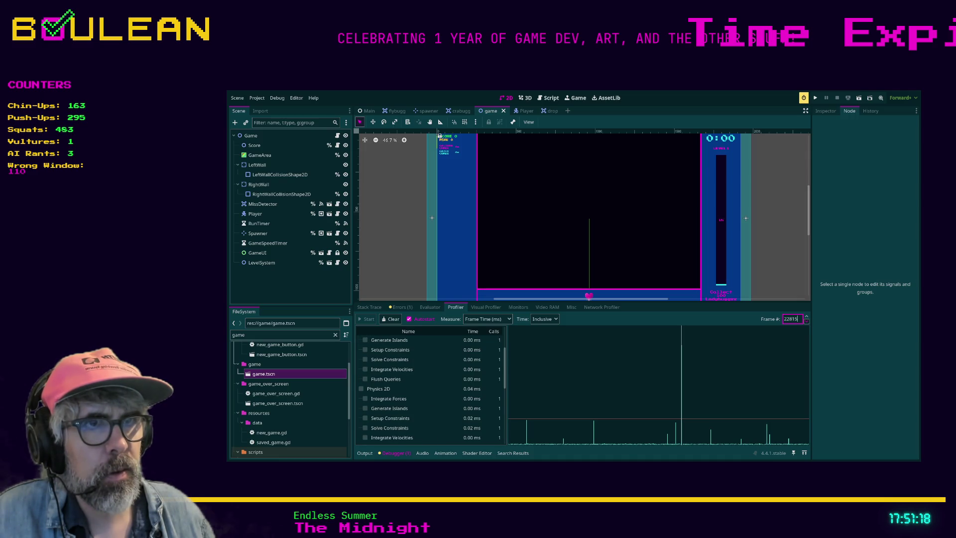
{"action": "key", "text": "Down"}
{"action": "scroll", "coordinate": [431, 389], "scroll_direction": "up", "scroll_amount": 5}
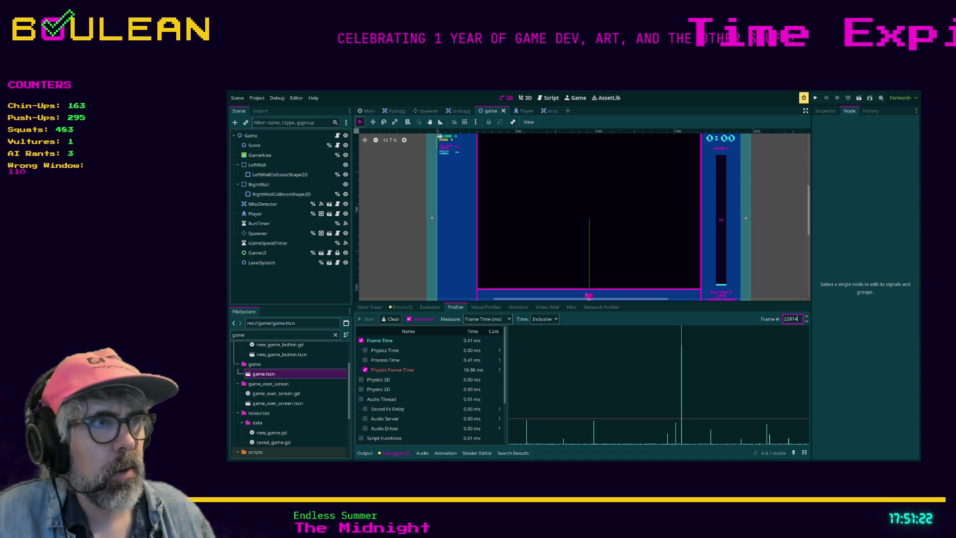
{"action": "key", "text": "Down"}
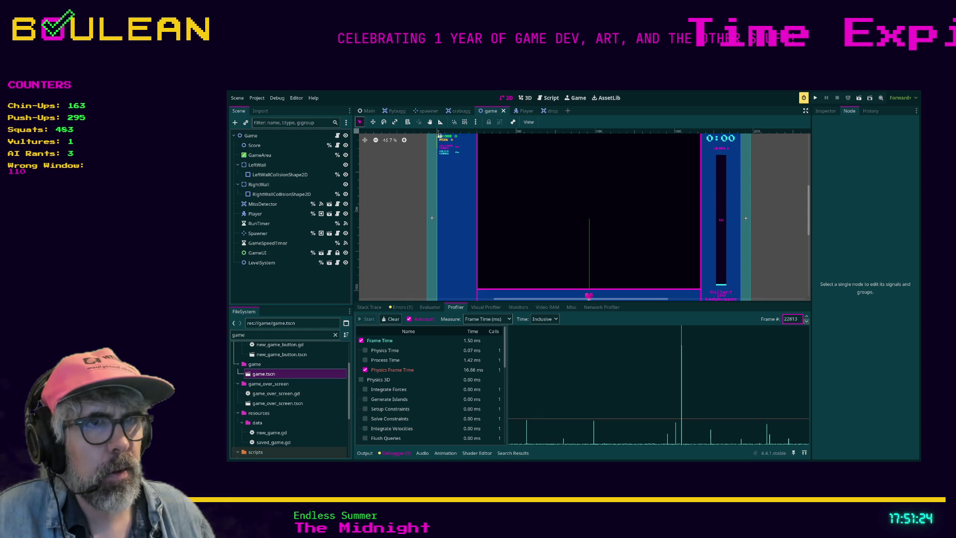
{"action": "key", "text": "Down"}
{"action": "key", "text": "Down"}
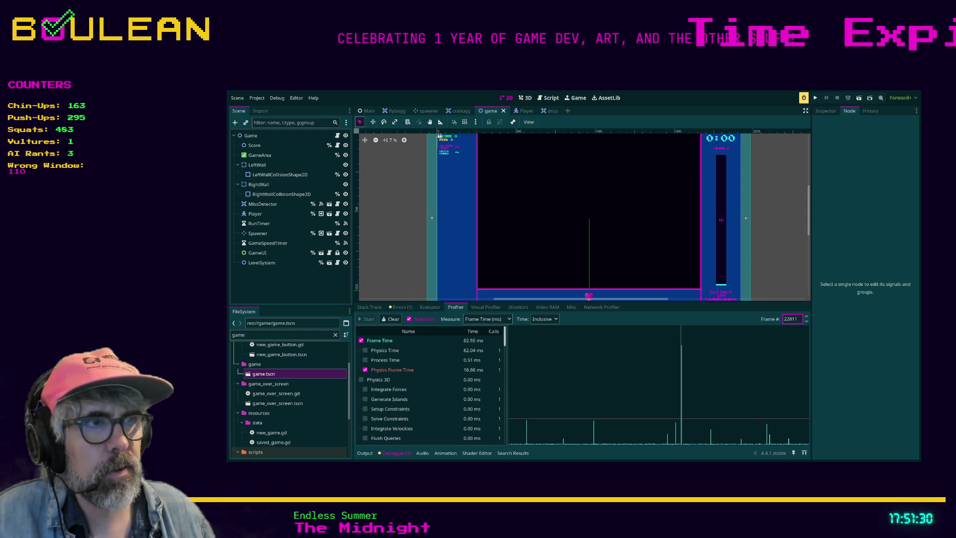
{"action": "scroll", "coordinate": [431, 388], "scroll_direction": "down", "scroll_amount": 5}
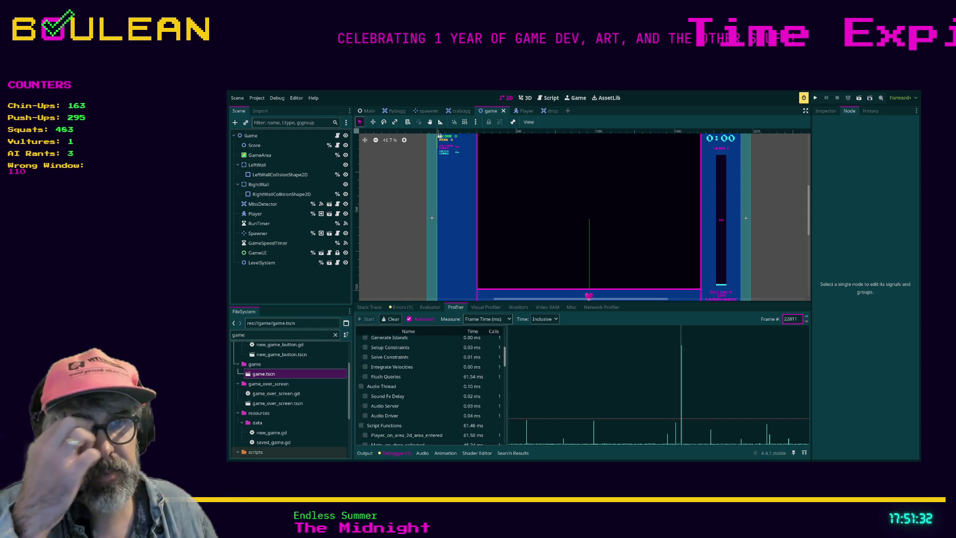
{"action": "scroll", "coordinate": [430, 388], "scroll_direction": "down", "scroll_amount": 1}
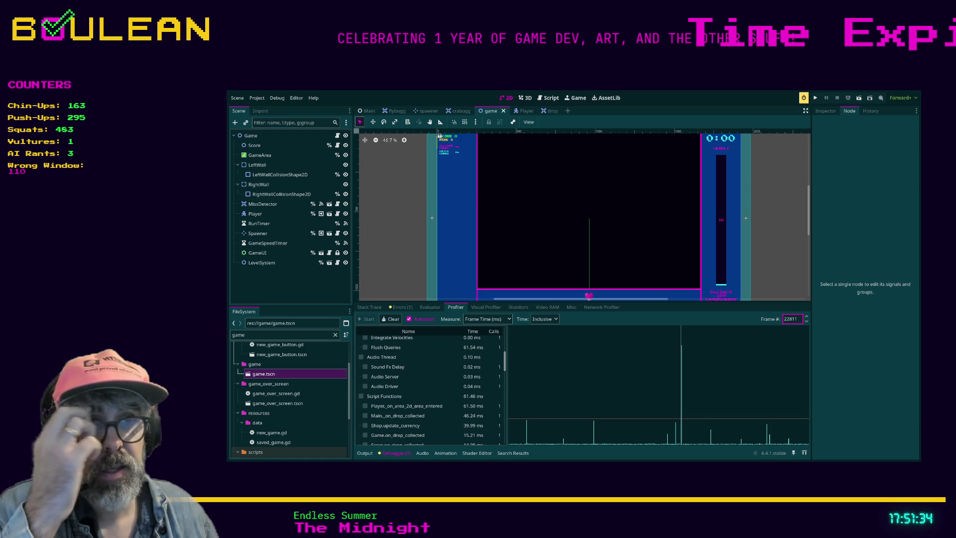
{"action": "scroll", "coordinate": [413, 375], "scroll_direction": "up", "scroll_amount": 2}
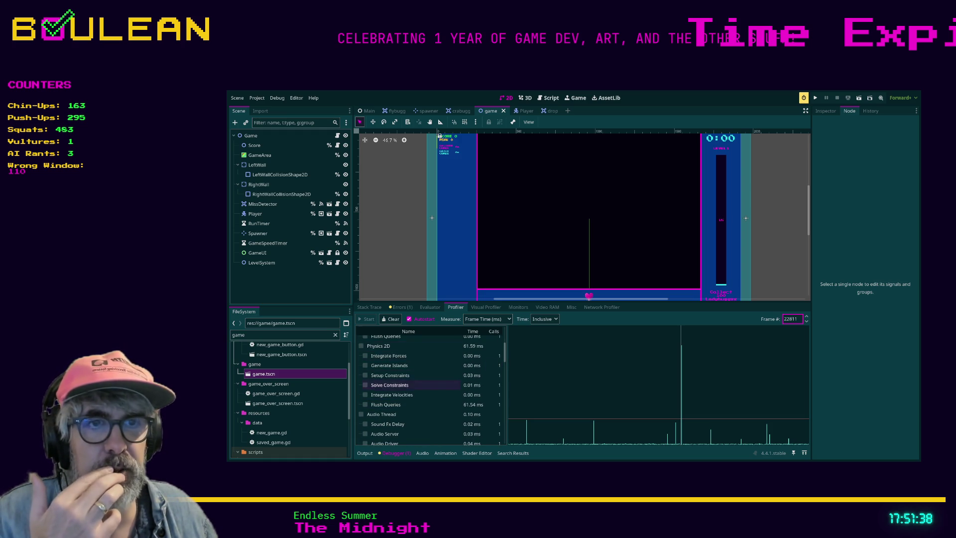
{"action": "scroll", "coordinate": [394, 355], "scroll_direction": "down", "scroll_amount": 3}
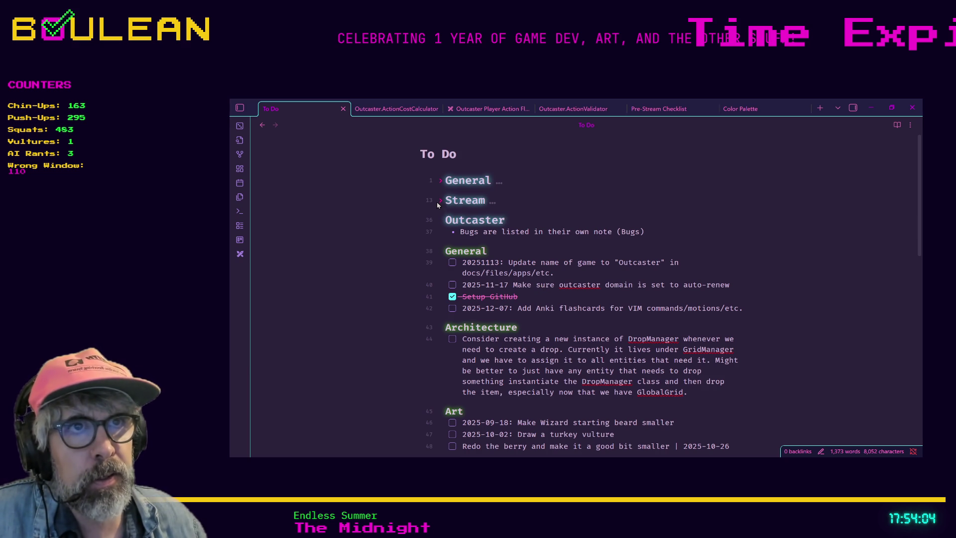
Step: Unfold the Stream heading and check off the binary and hexadecimal reading task
{"action": "left_click", "coordinate": [440, 200]}
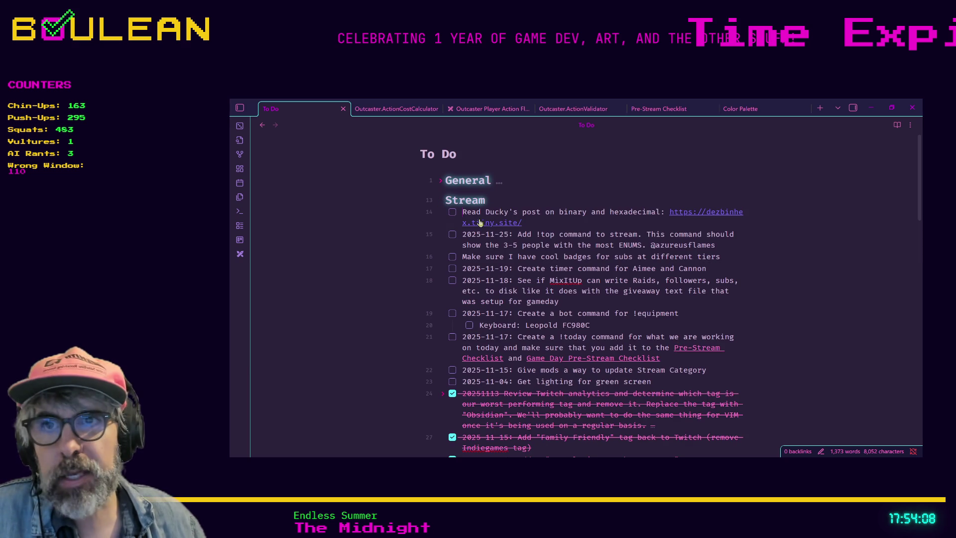
{"action": "left_click", "coordinate": [453, 213]}
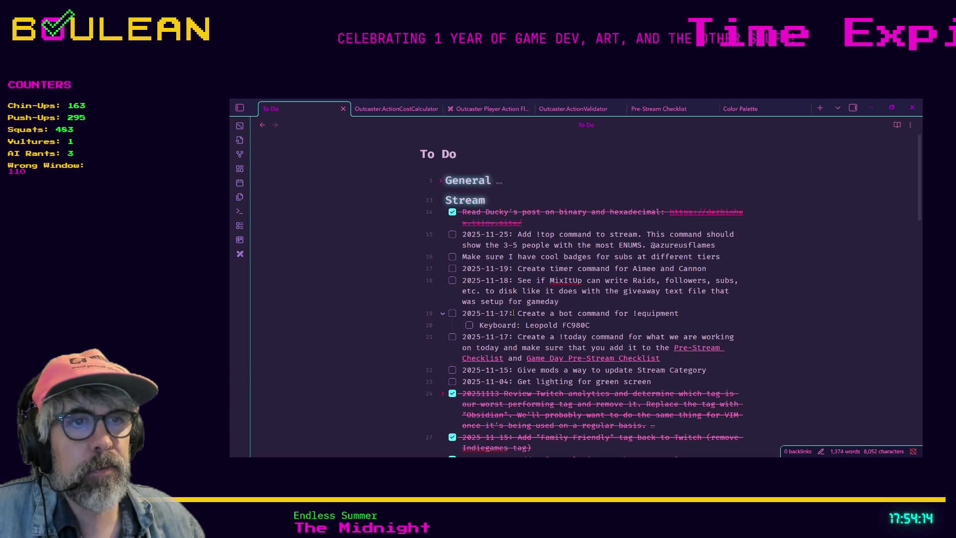
{"action": "scroll", "coordinate": [502, 311], "scroll_direction": "down", "scroll_amount": 1}
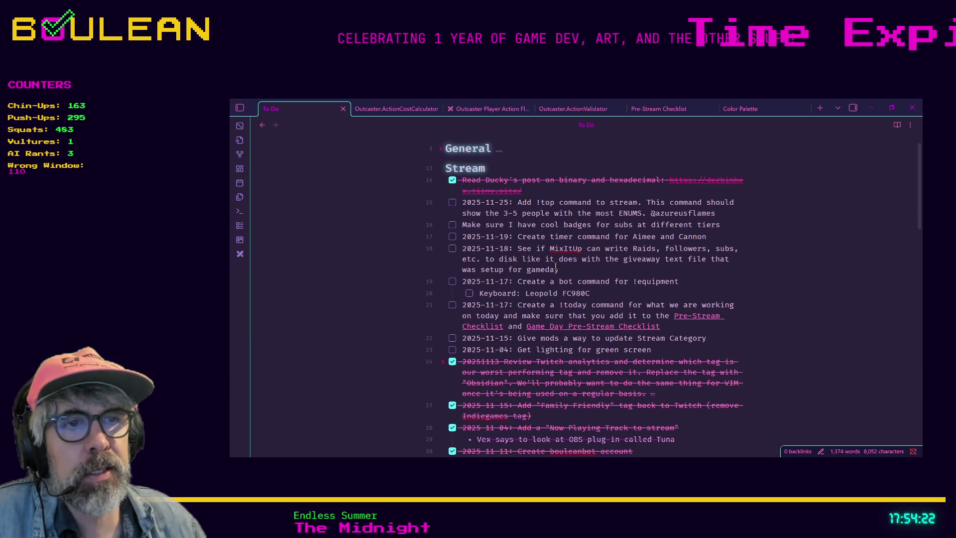
{"action": "scroll", "coordinate": [558, 239], "scroll_direction": "down", "scroll_amount": 3}
{"action": "scroll", "coordinate": [563, 282], "scroll_direction": "up", "scroll_amount": 3}
{"action": "scroll", "coordinate": [564, 282], "scroll_direction": "up", "scroll_amount": 2}
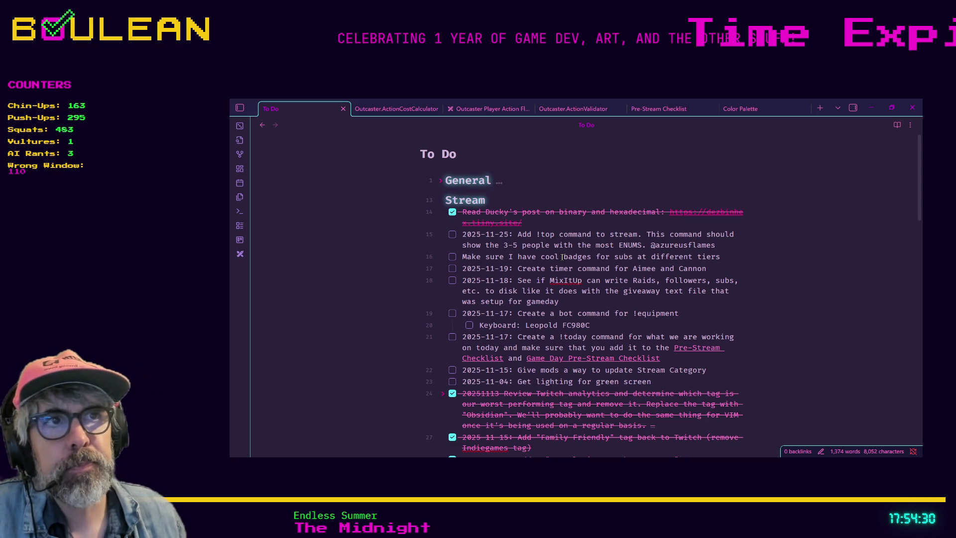
Step: Start a new task line under Stream, keeping the reading task checked
{"action": "key", "text": "Return"}
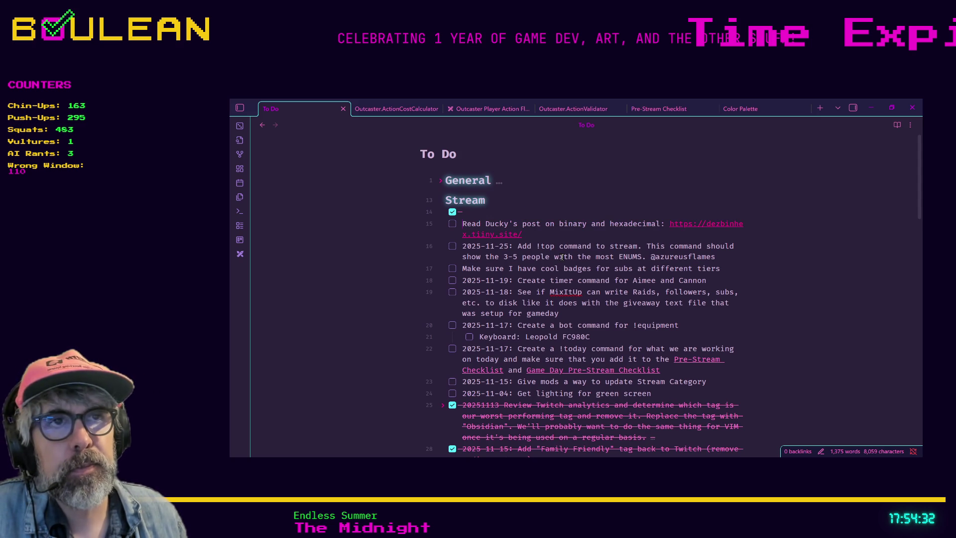
{"action": "key", "text": "BackSpace"}
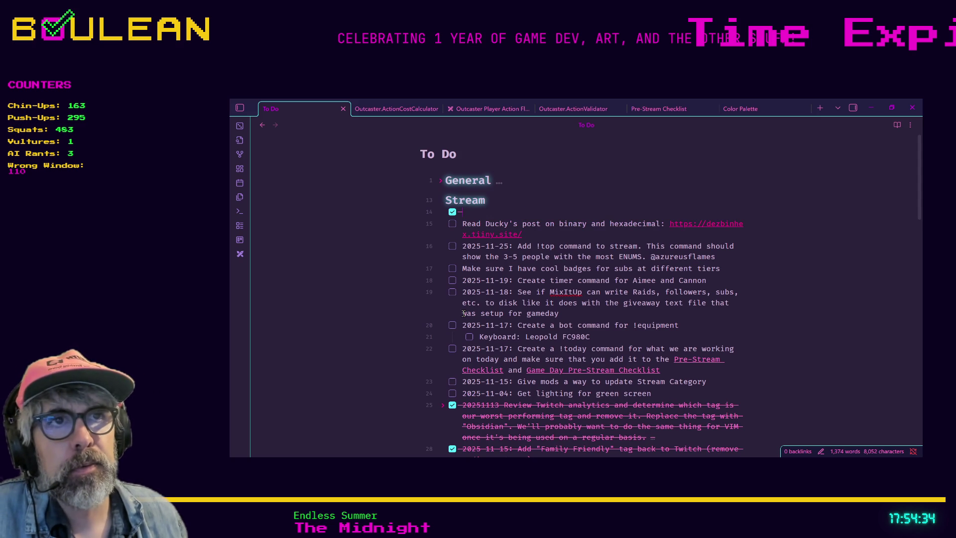
{"action": "left_click", "coordinate": [452, 223]}
{"action": "left_click", "coordinate": [453, 213]}
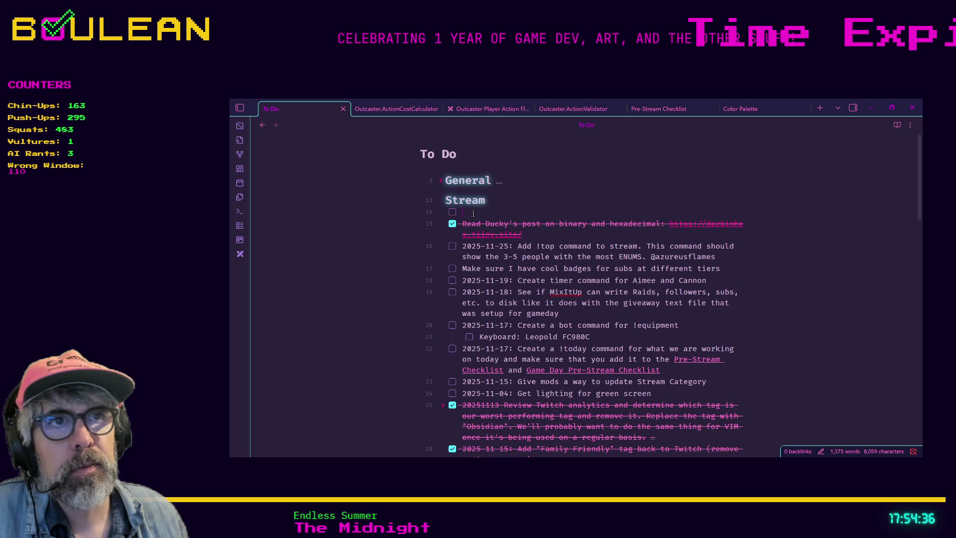
Step: Write the redeem-sounds to-do for 'Check Chat' and 'Check Discord', noting a viewer's 'Hey... Listen' clip suggestion
{"action": "type", "text": "Add "}
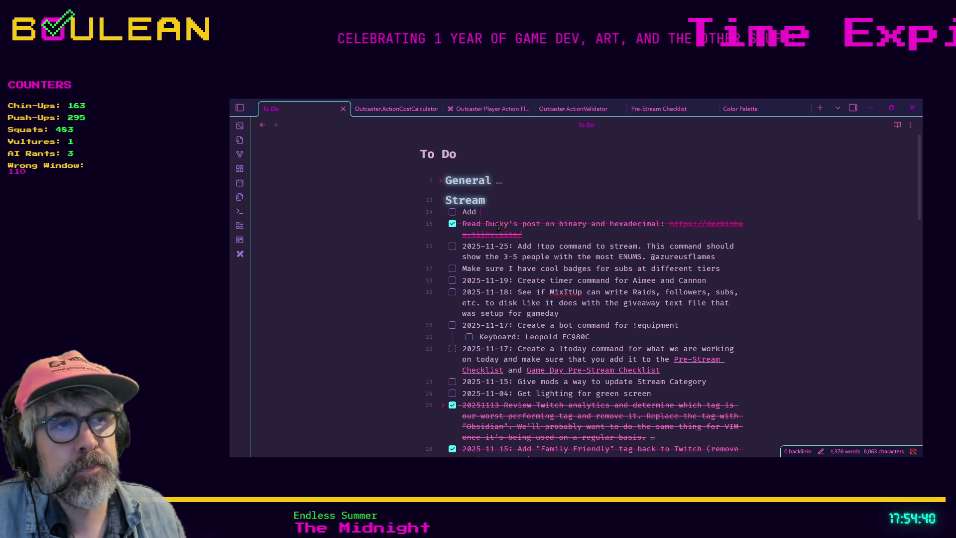
{"action": "type", "text": "unique redeem sounD"}
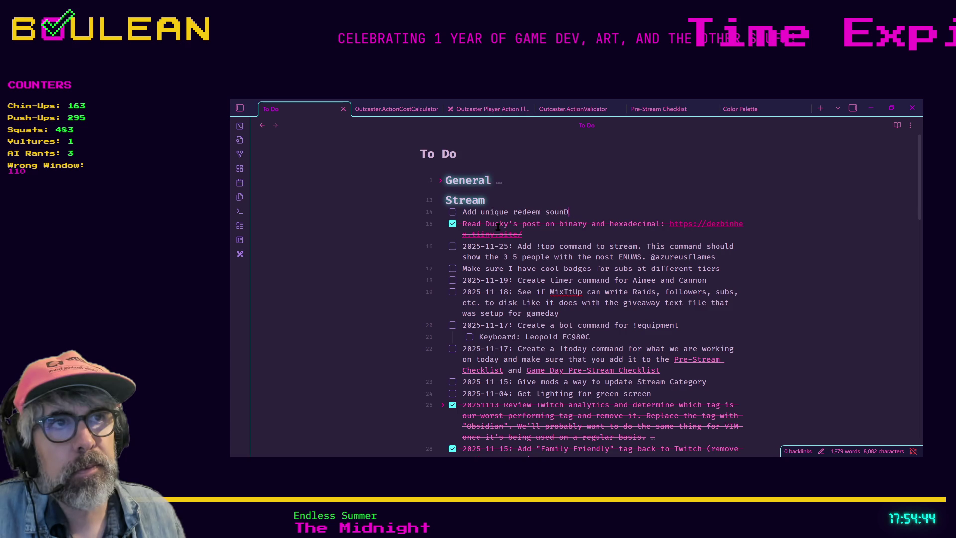
{"action": "key", "text": "BackSpace"}
{"action": "key", "text": "BackSpace"}
{"action": "type", "text": "ds, especi"}
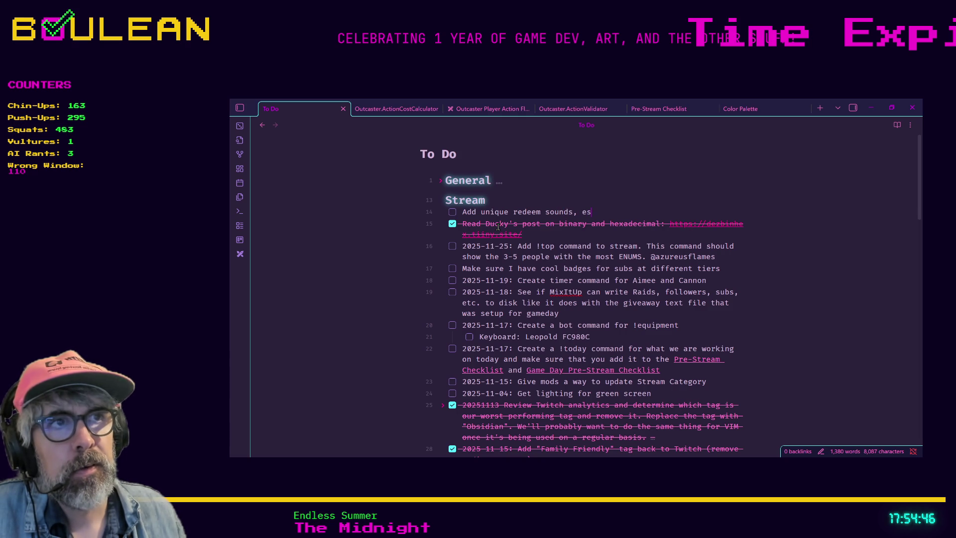
{"action": "type", "text": "ally redeem "}
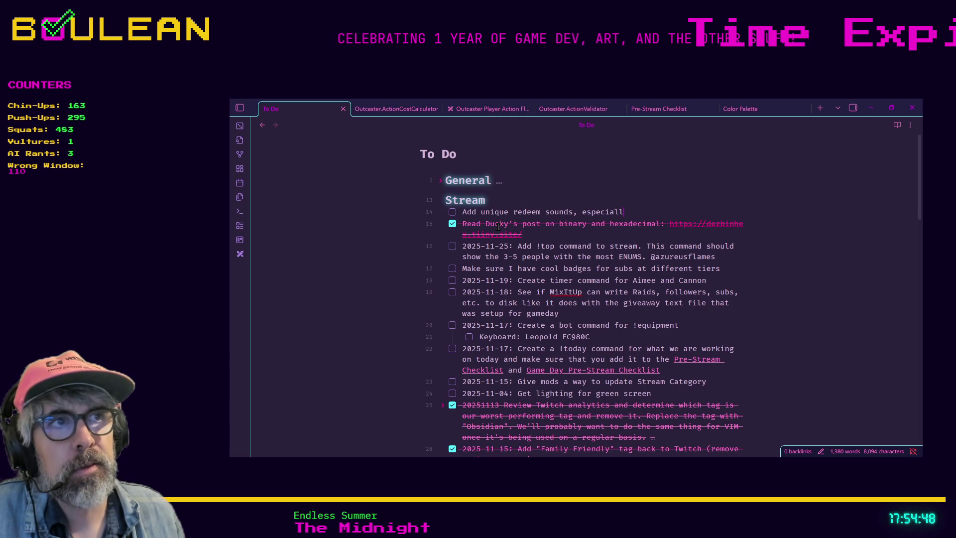
{"action": "type", "text": "sound for \"Check"}
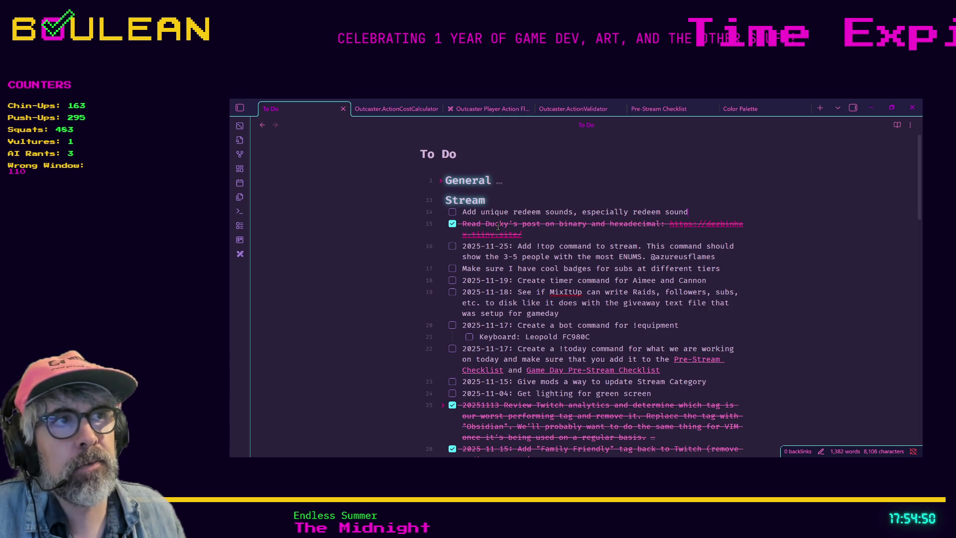
{"action": "type", "text": " Chat\" and \""}
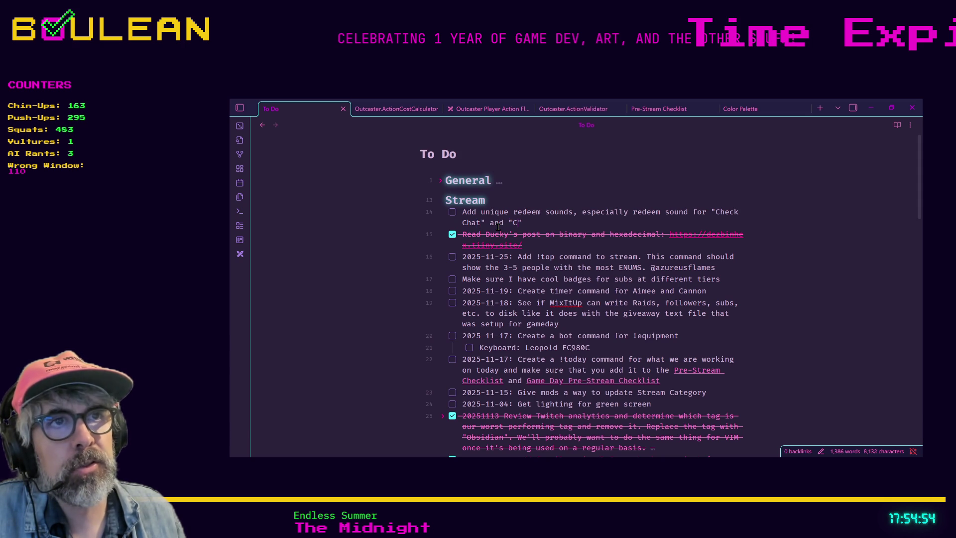
{"action": "type", "text": "Check Discord"}
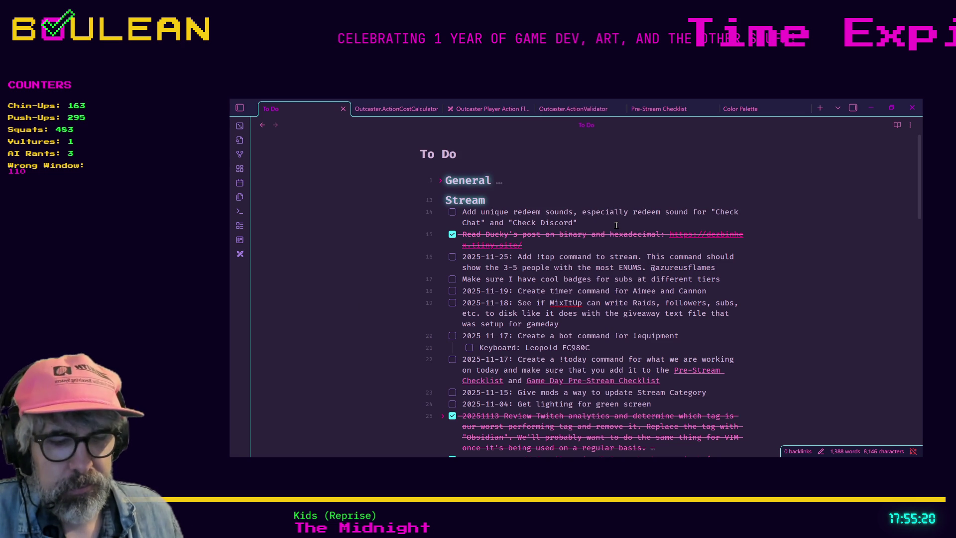
{"action": "type", "text": "@Duckyd"}
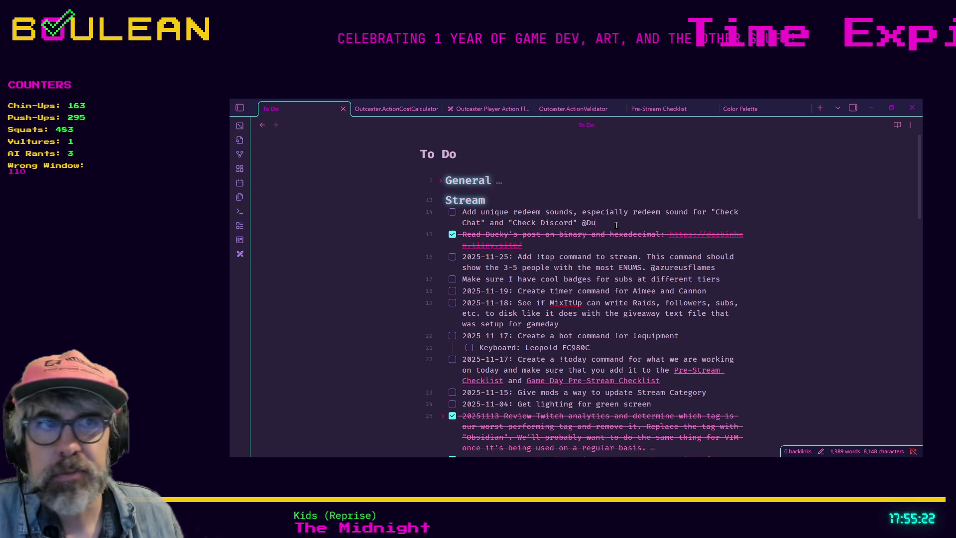
{"action": "type", "text": "iducktic "}
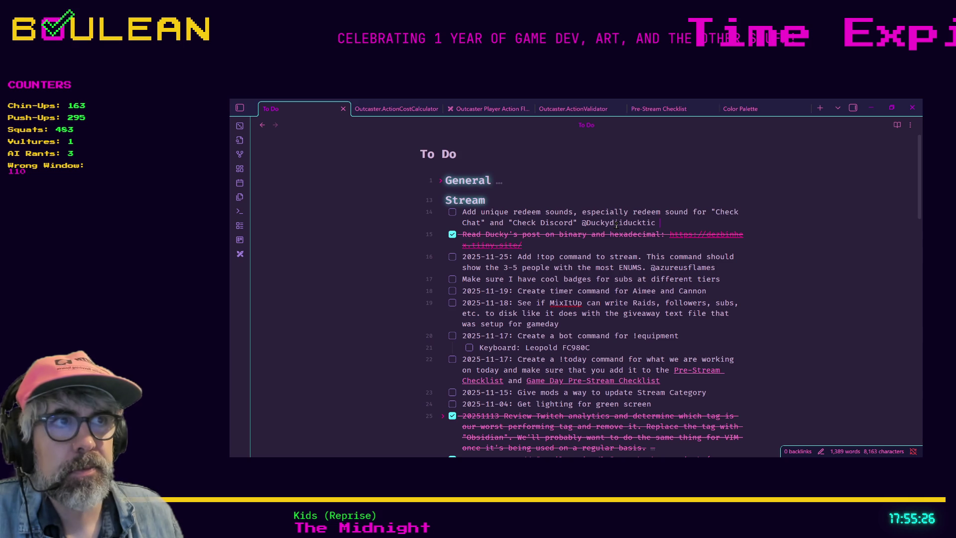
{"action": "type", "text": "suggests \""}
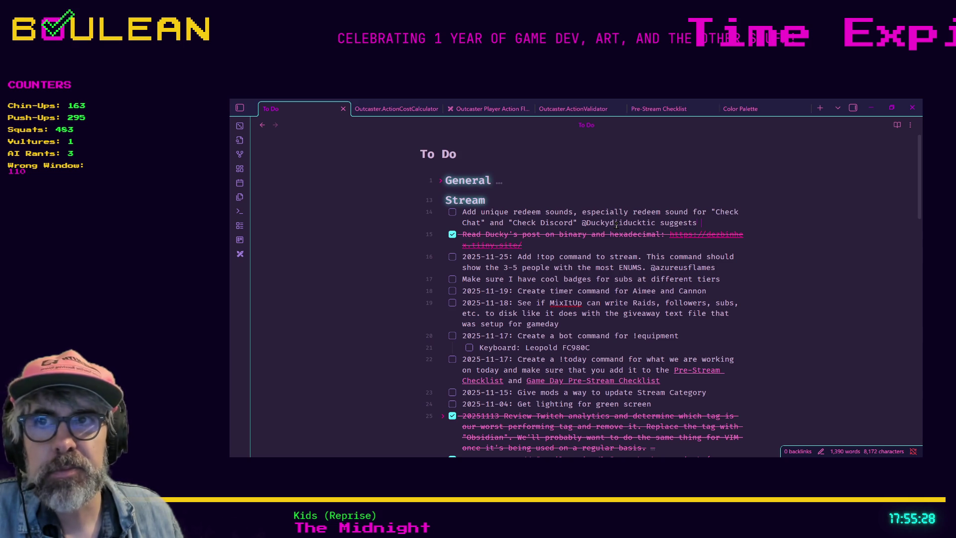
{"action": "type", "text": "Hey... List"}
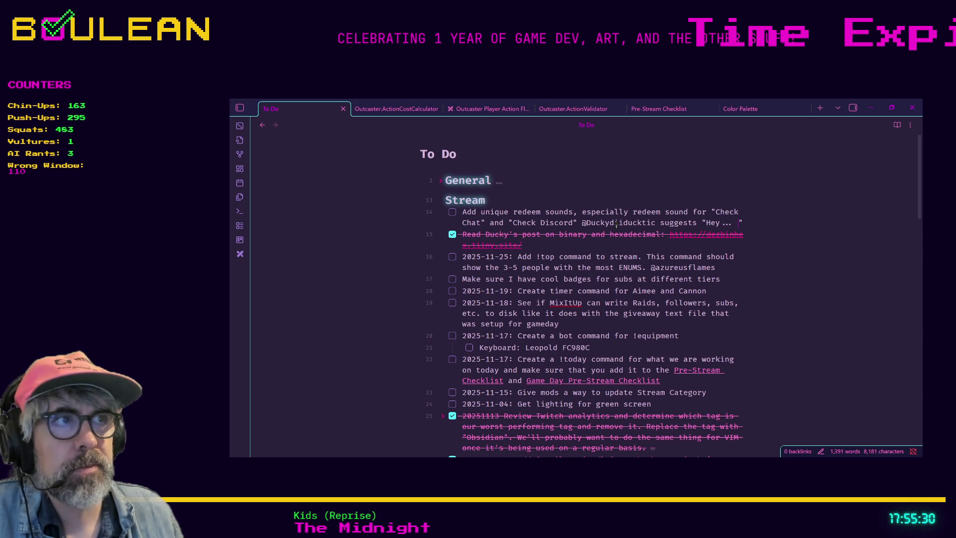
{"action": "type", "text": "en\" "}
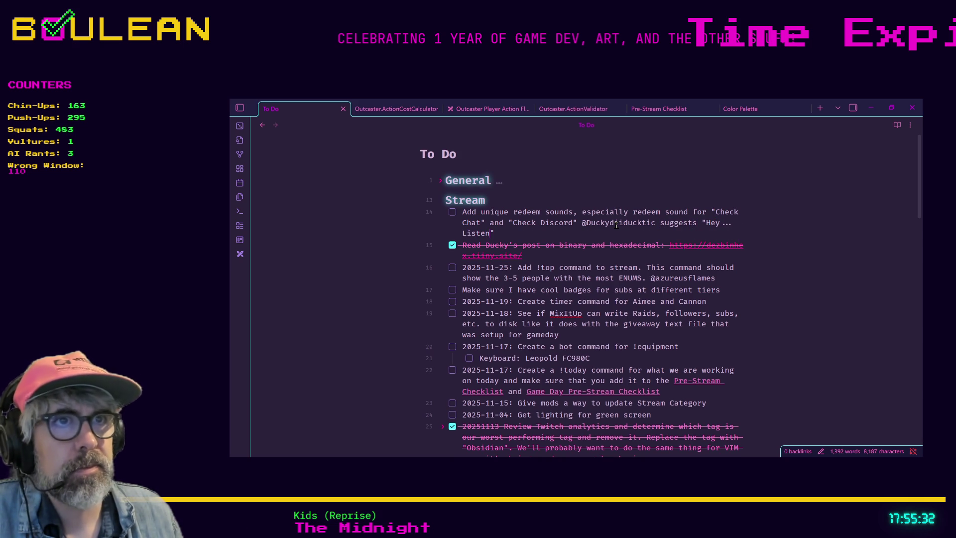
{"action": "type", "text": "clip from Ocar"}
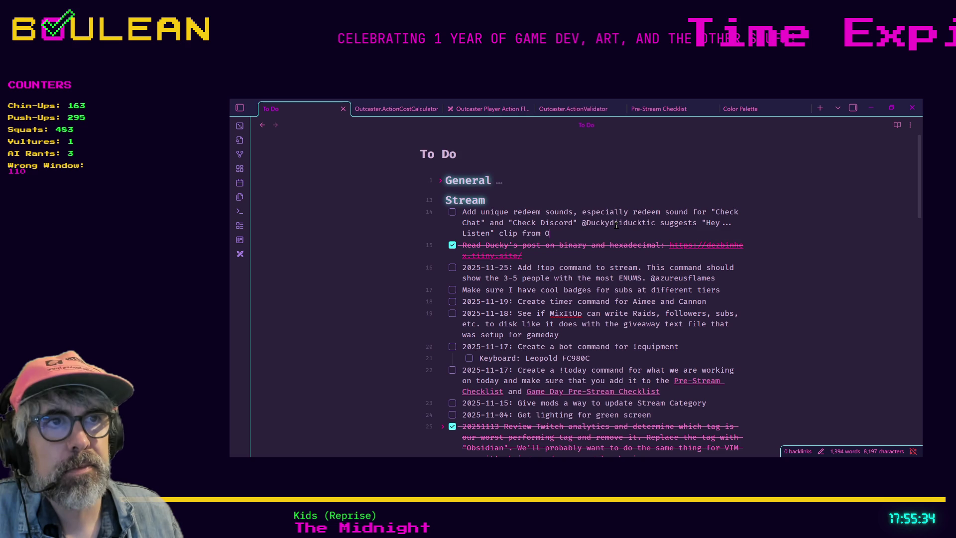
{"action": "type", "text": "ine of time"}
Step: Correct 'Ocarine' to 'Ocarina' and minimize the Obsidian window
{"action": "left_click", "coordinate": [579, 233]}
{"action": "key", "text": "BackSpace"}
{"action": "type", "text": "a"}
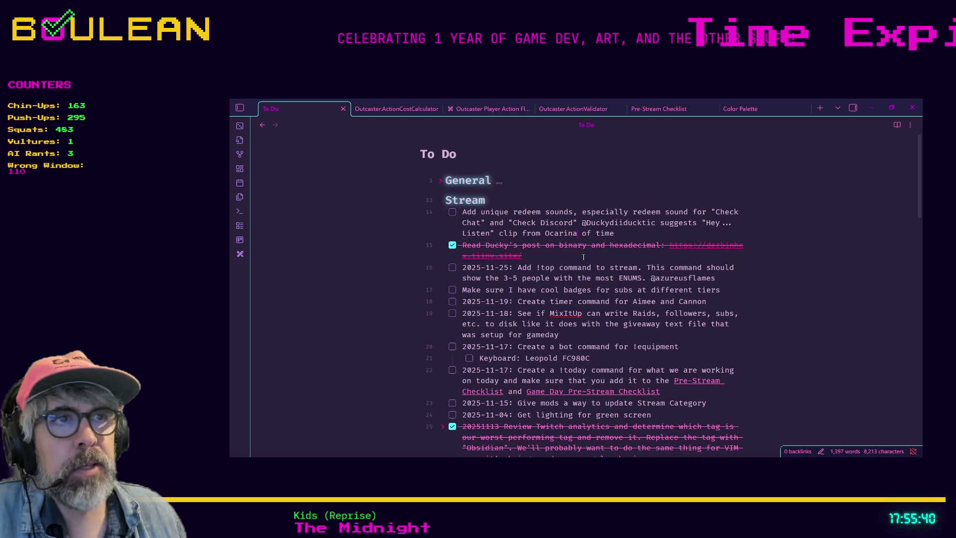
{"action": "scroll", "coordinate": [584, 257], "scroll_direction": "down", "scroll_amount": 3}
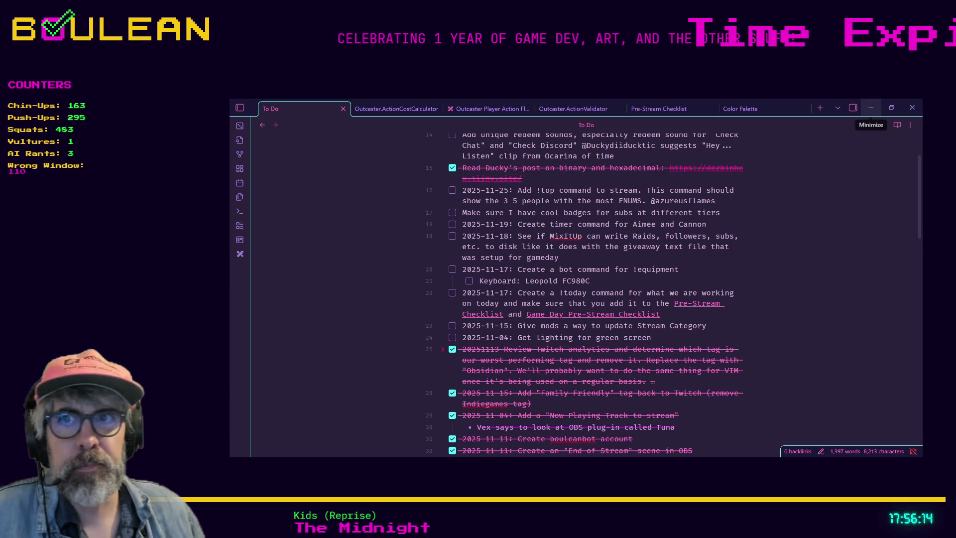
{"action": "left_click", "coordinate": [872, 108]}
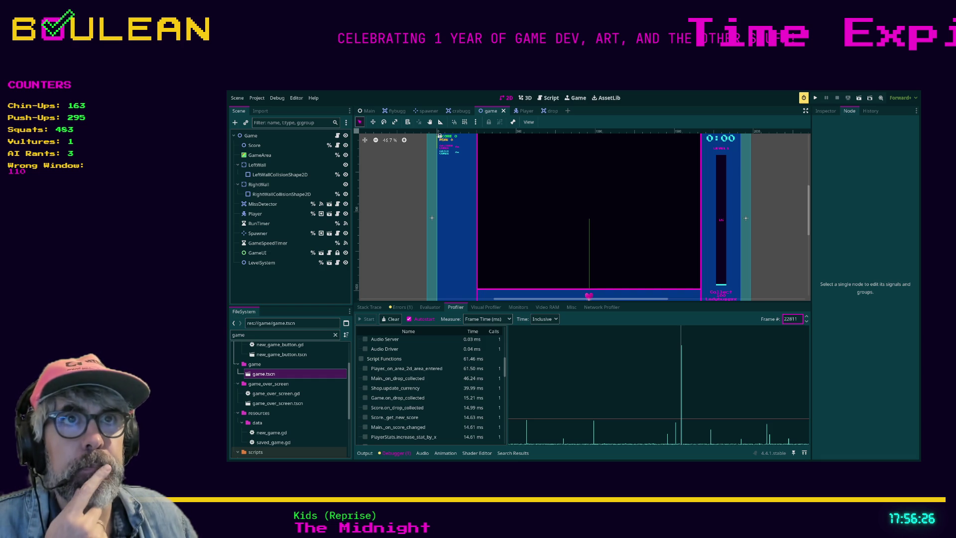
Step: Open player.gd and select the old commented code in _on_area_2d_area_entered from line 169
{"action": "left_click", "coordinate": [548, 99]}
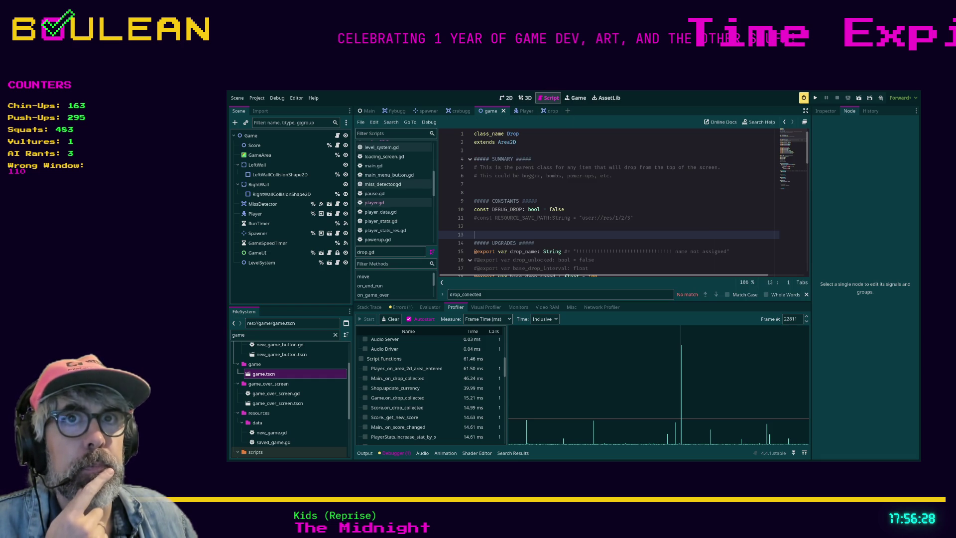
{"action": "left_click", "coordinate": [374, 203]}
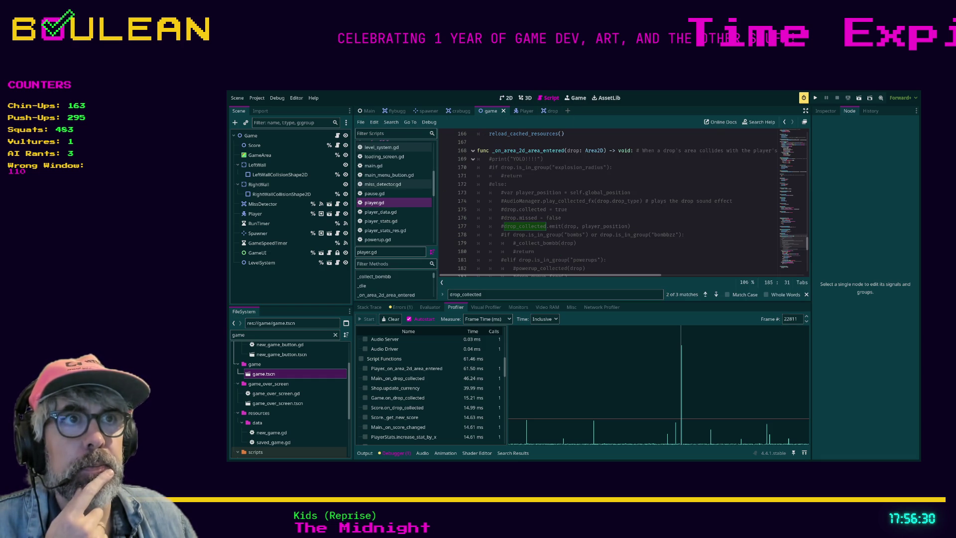
{"action": "left_click", "coordinate": [513, 184]}
{"action": "scroll", "coordinate": [597, 199], "scroll_direction": "down", "scroll_amount": 3}
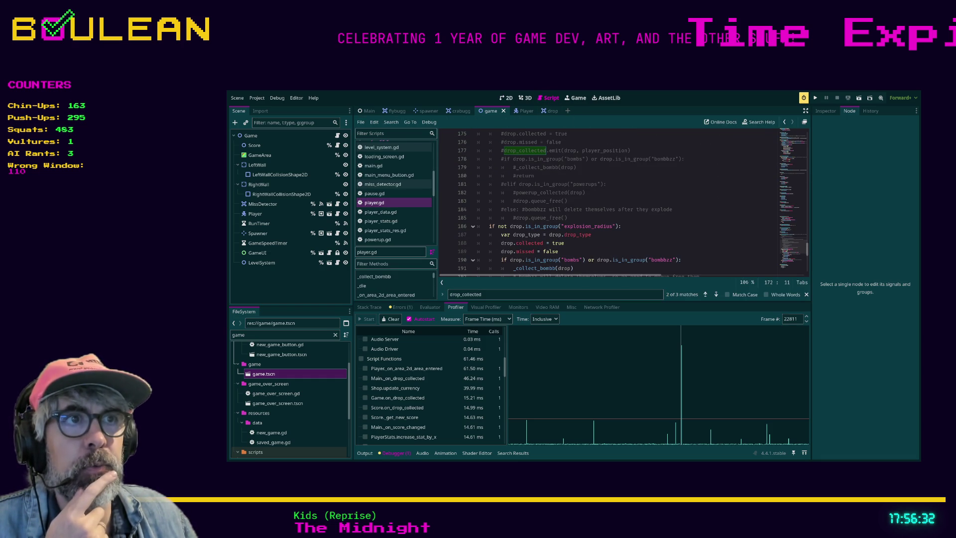
{"action": "scroll", "coordinate": [607, 199], "scroll_direction": "up", "scroll_amount": 3}
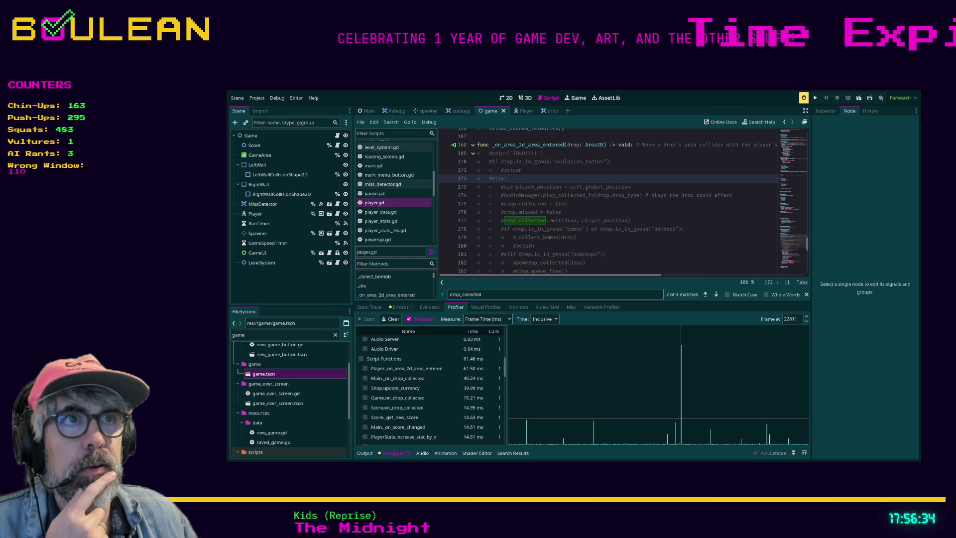
{"action": "scroll", "coordinate": [608, 199], "scroll_direction": "down", "scroll_amount": 1}
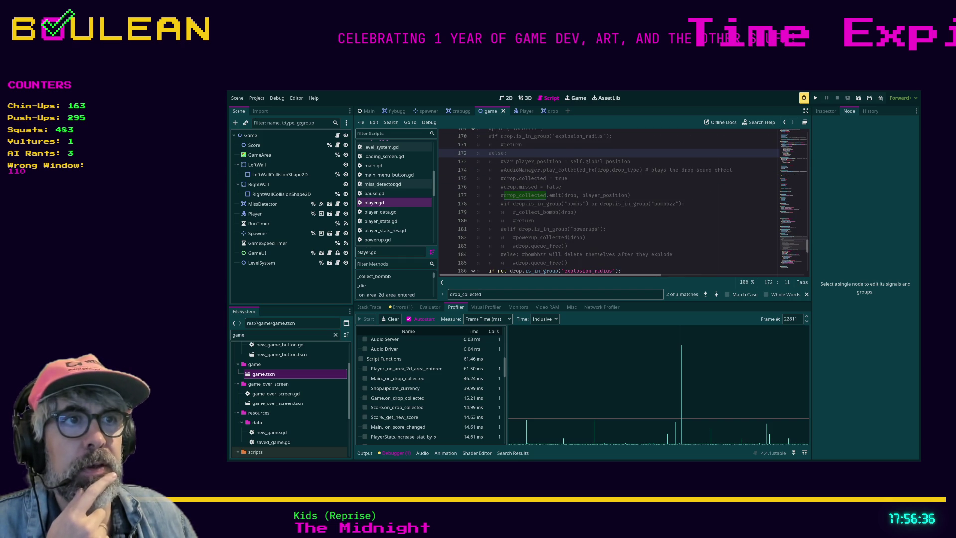
{"action": "scroll", "coordinate": [608, 200], "scroll_direction": "up", "scroll_amount": 2}
{"action": "left_click_drag", "start_coordinate": [598, 271], "coordinate": [478, 184]}
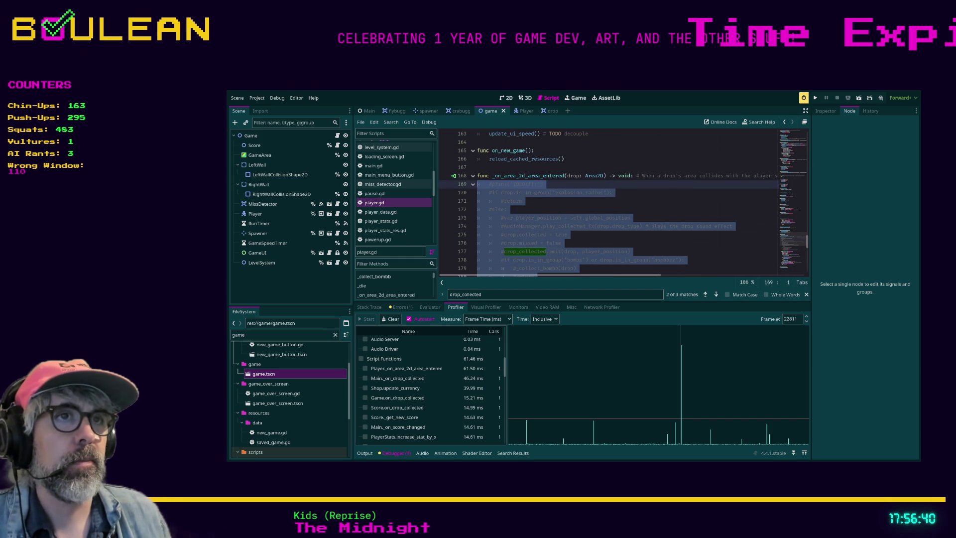
Step: Delete the selected commented-out lines from the collision handler
{"action": "key", "text": "ctrl+k"}
{"action": "key", "text": "Up"}
{"action": "key", "text": "End"}
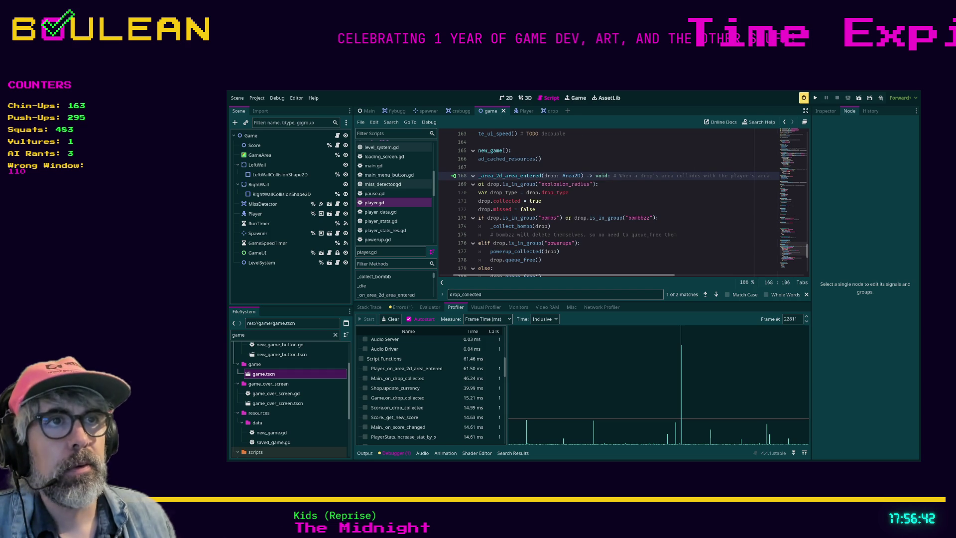
{"action": "scroll", "coordinate": [607, 204], "scroll_direction": "left", "scroll_amount": 2}
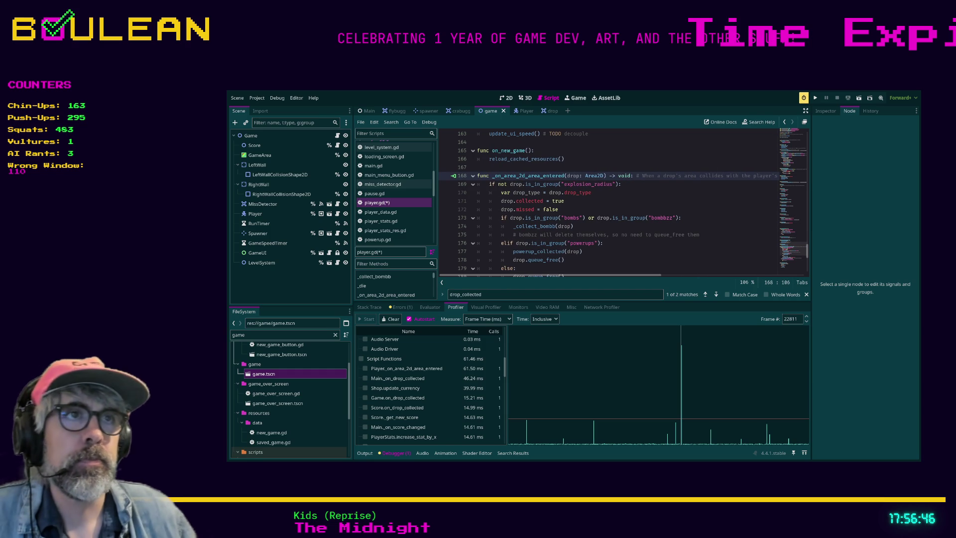
Step: Fold the if-not explosion_radius block on line 169 with Alt+F
{"action": "left_click", "coordinate": [490, 184]}
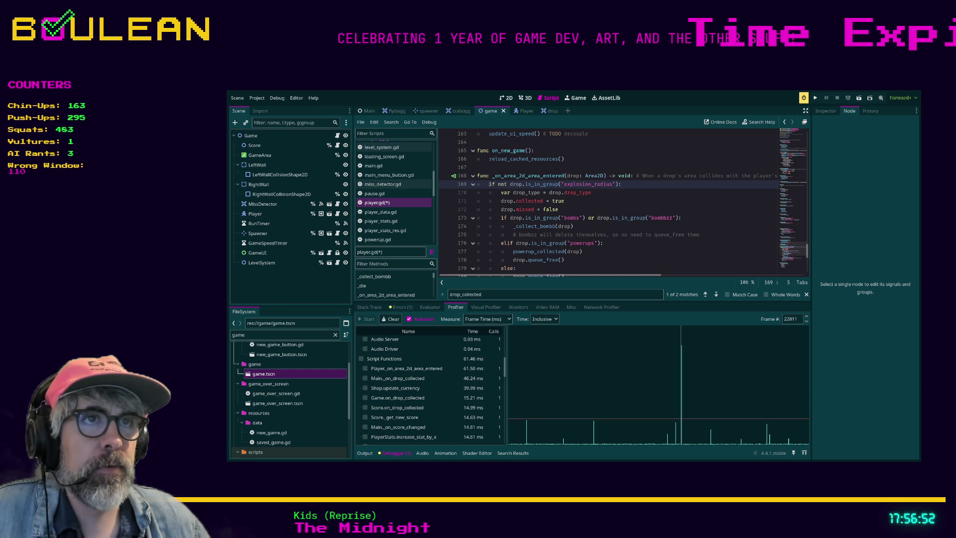
{"action": "scroll", "coordinate": [607, 204], "scroll_direction": "down", "scroll_amount": 1}
{"action": "scroll", "coordinate": [607, 205], "scroll_direction": "down", "scroll_amount": 2}
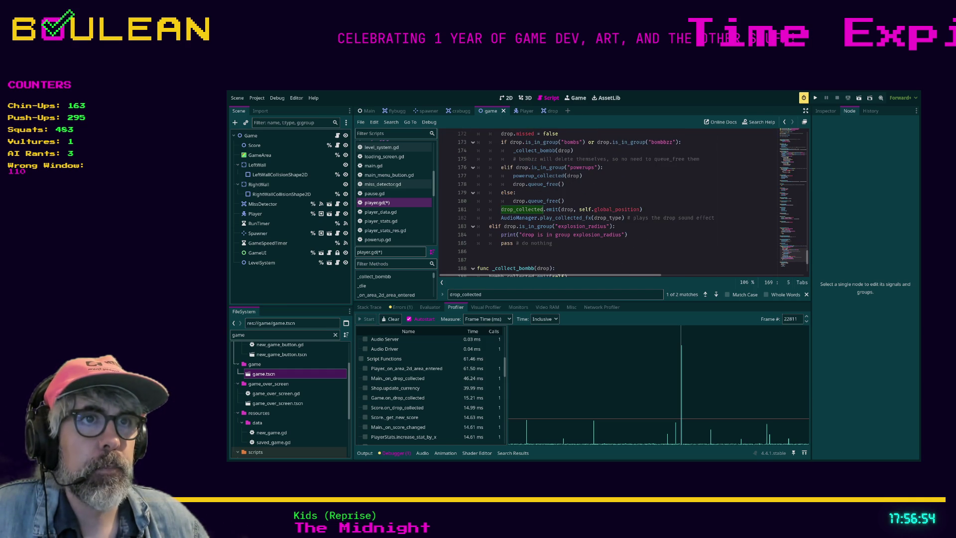
{"action": "scroll", "coordinate": [608, 204], "scroll_direction": "up", "scroll_amount": 3}
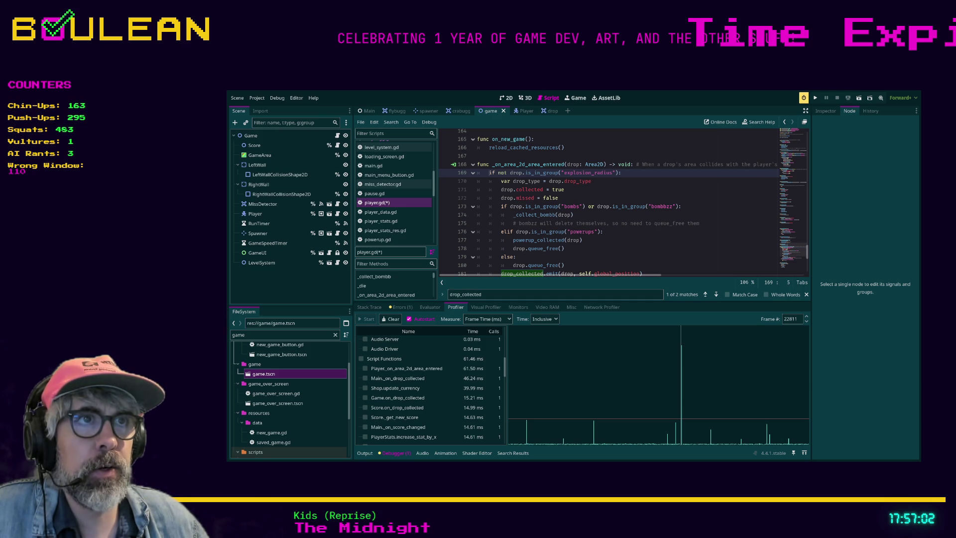
{"action": "double_click", "coordinate": [589, 173]}
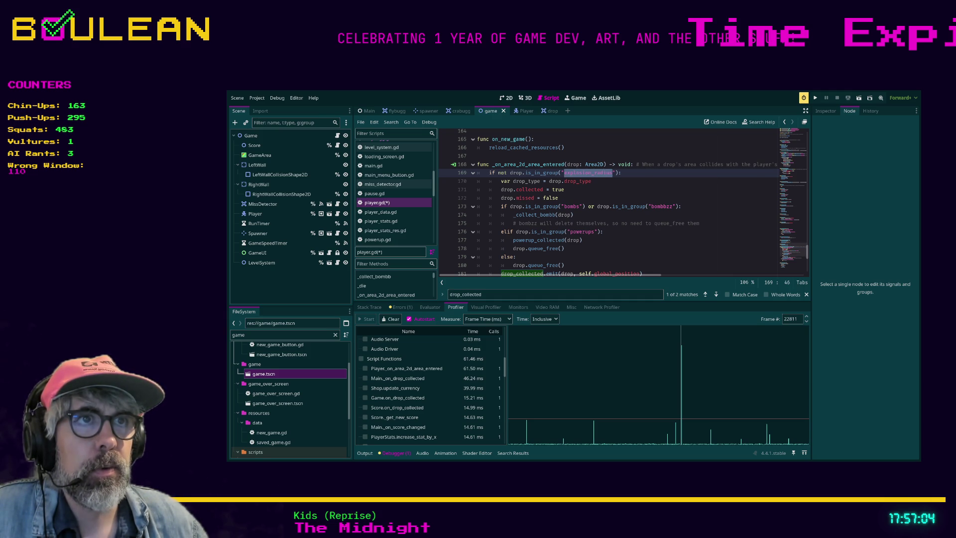
{"action": "left_click", "coordinate": [623, 173]}
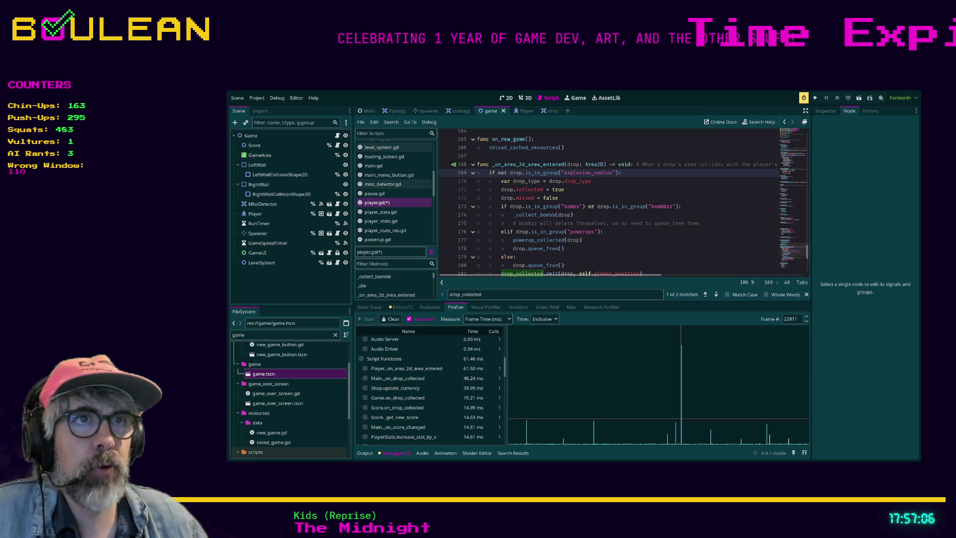
{"action": "key", "text": "alt+f"}
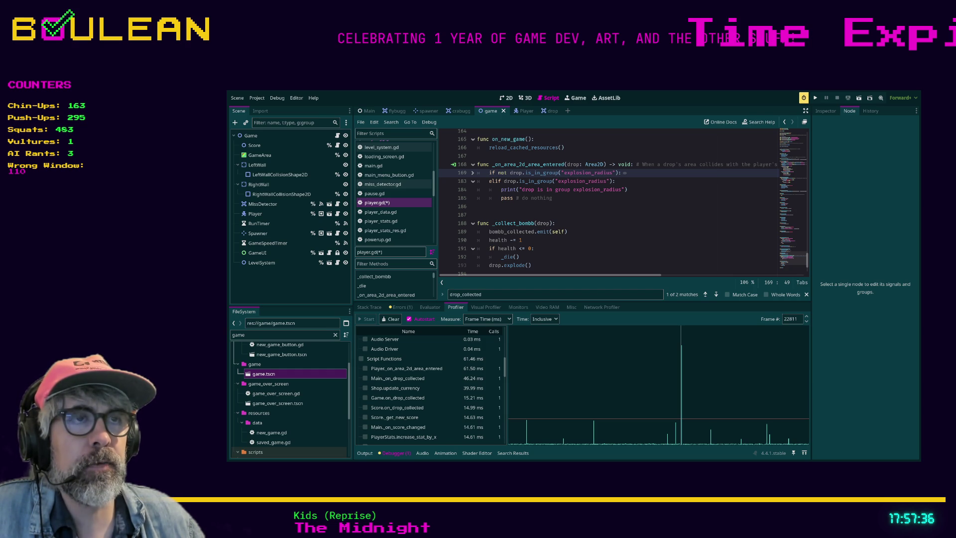
Step: Change the elif on line 183 into a standalone if for the explosion_radius check
{"action": "key", "text": "Down"}
{"action": "key", "text": "Down"}
{"action": "key", "text": "Down"}
{"action": "key", "text": "shift+ctrl+Left"}
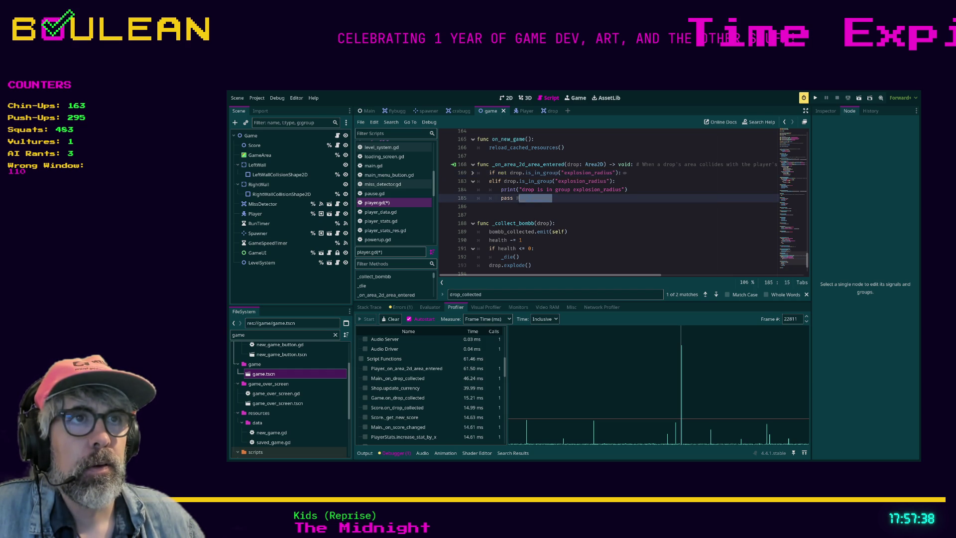
{"action": "key", "text": "shift+ctrl+Left"}
{"action": "key", "text": "shift+ctrl+Left"}
{"action": "key", "text": "shift+Up"}
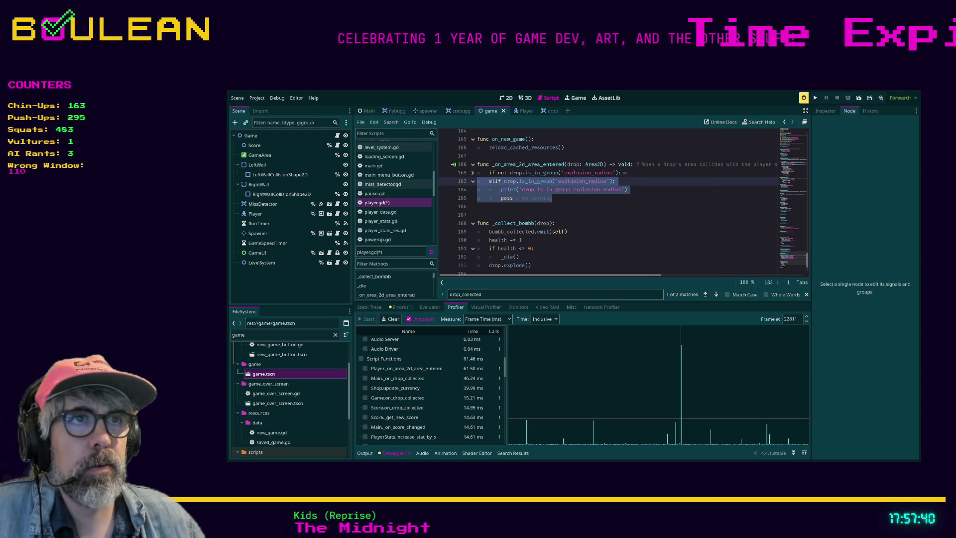
{"action": "key", "text": "Right"}
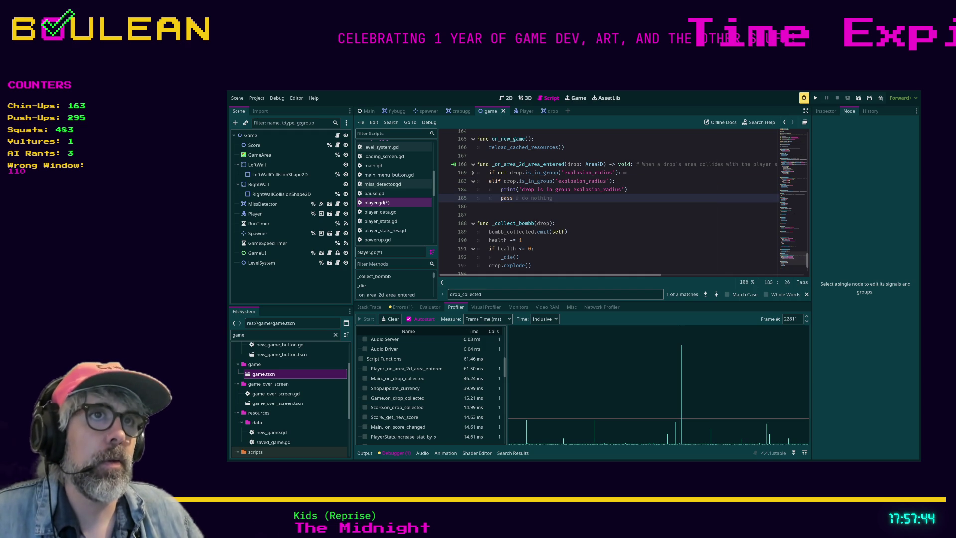
{"action": "left_click", "coordinate": [503, 181]}
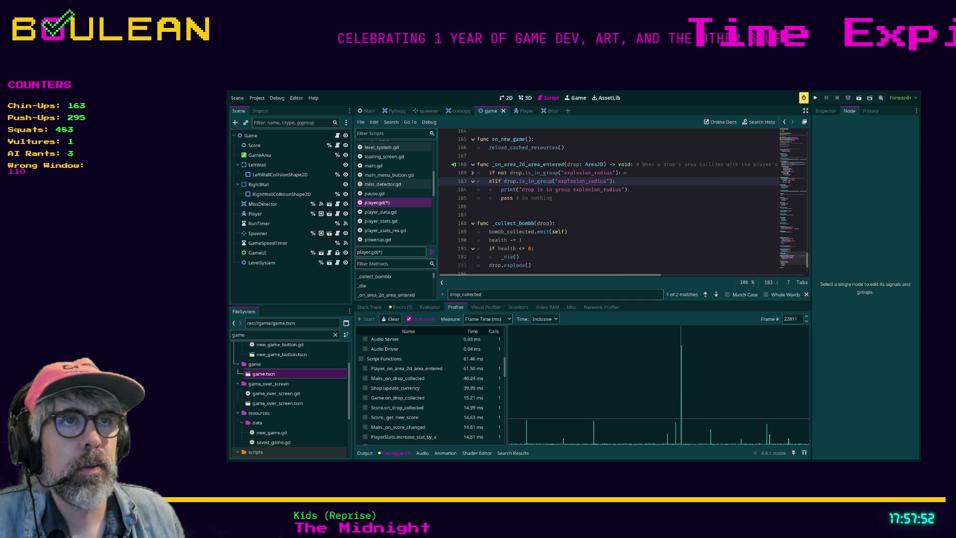
{"action": "key", "text": "ctrl+BackSpace"}
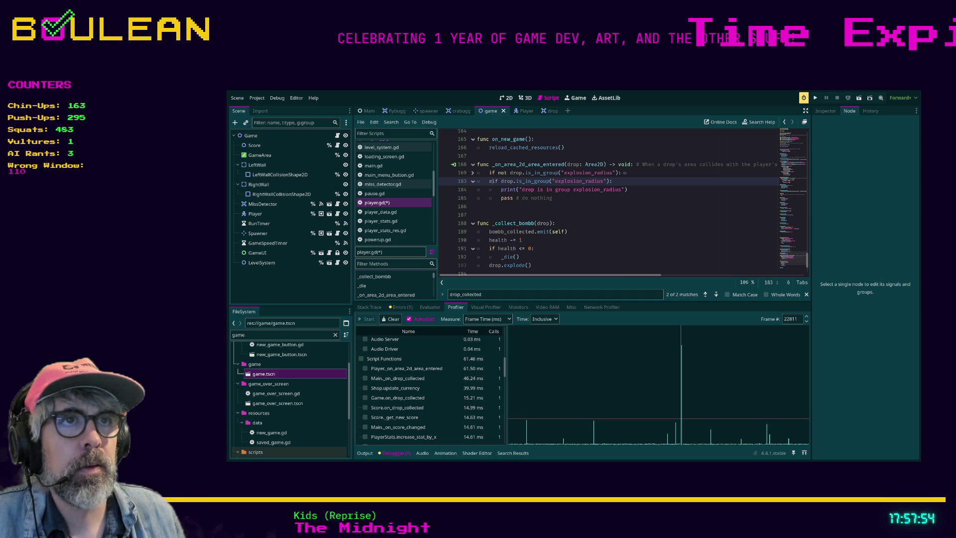
{"action": "type", "text": "if"}
Step: Move the explosion_radius if/print/pass block below the AudioManager.play_collected_fx line
{"action": "left_click", "coordinate": [553, 198]}
{"action": "key", "text": "shift+Up"}
{"action": "key", "text": "shift+Up"}
{"action": "key", "text": "ctrl+c"}
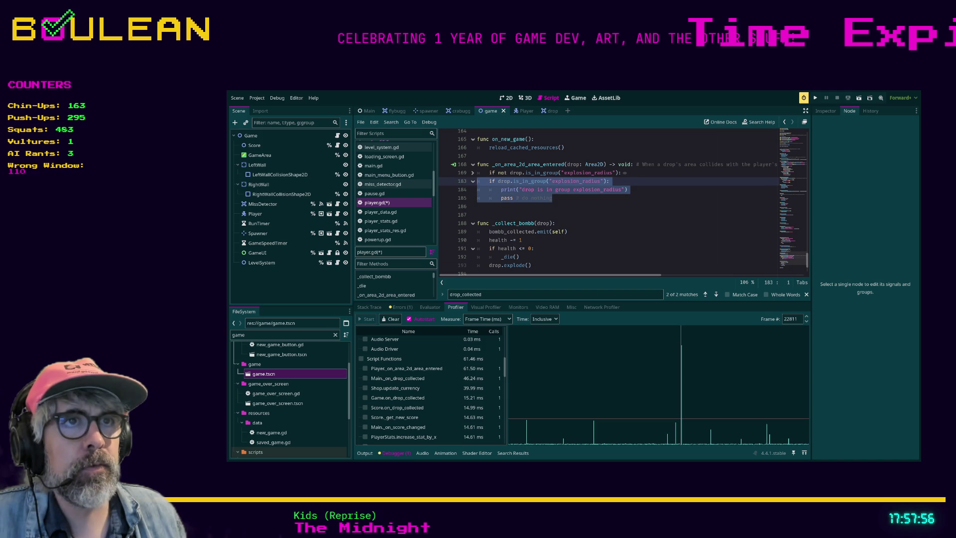
{"action": "key", "text": "alt+Up"}
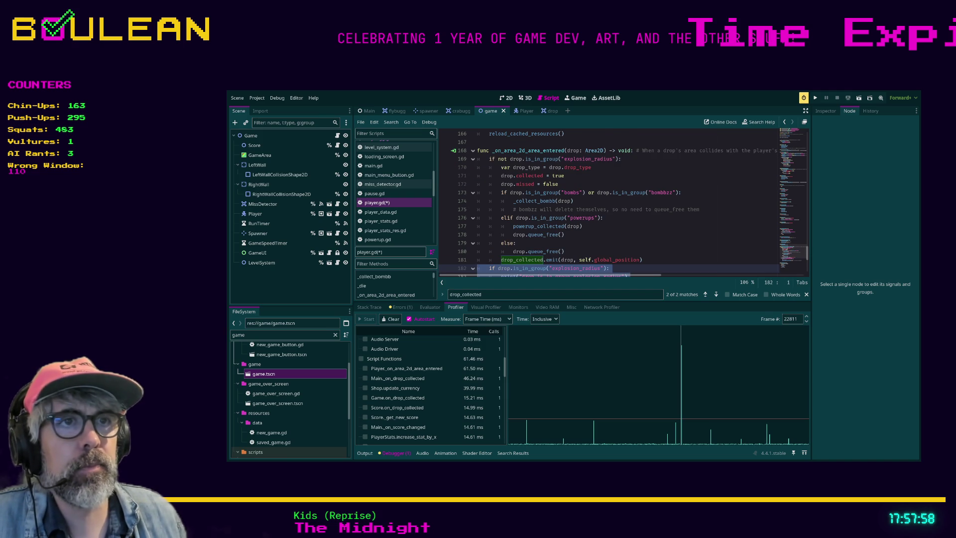
{"action": "scroll", "coordinate": [608, 200], "scroll_direction": "down", "scroll_amount": 3}
{"action": "key", "text": "alt+Down"}
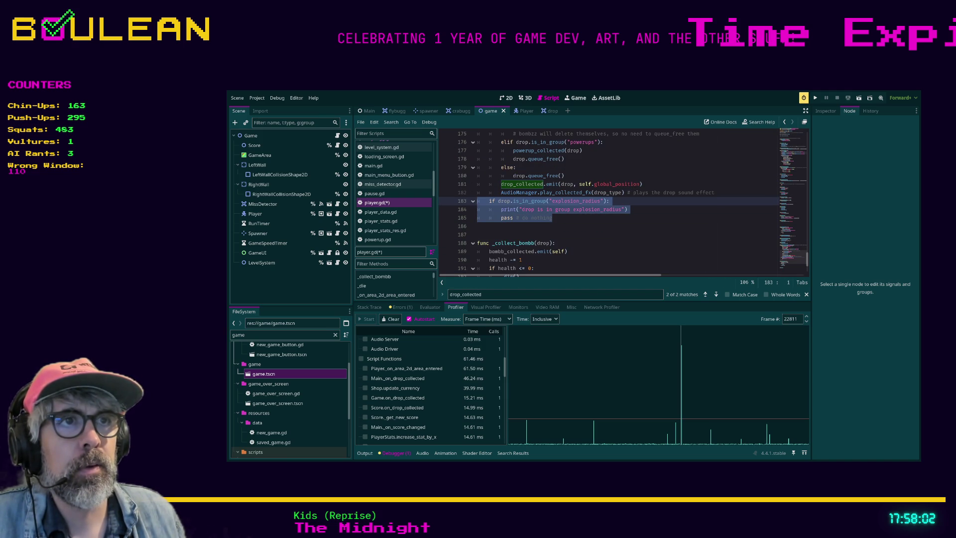
{"action": "key", "text": "alt+Up"}
{"action": "key", "text": "alt+Down"}
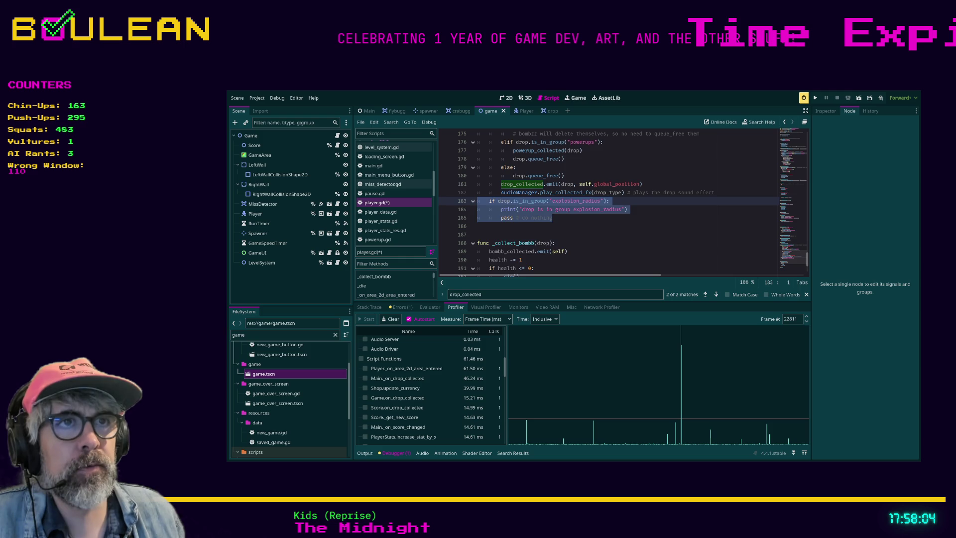
{"action": "scroll", "coordinate": [608, 199], "scroll_direction": "up", "scroll_amount": 4}
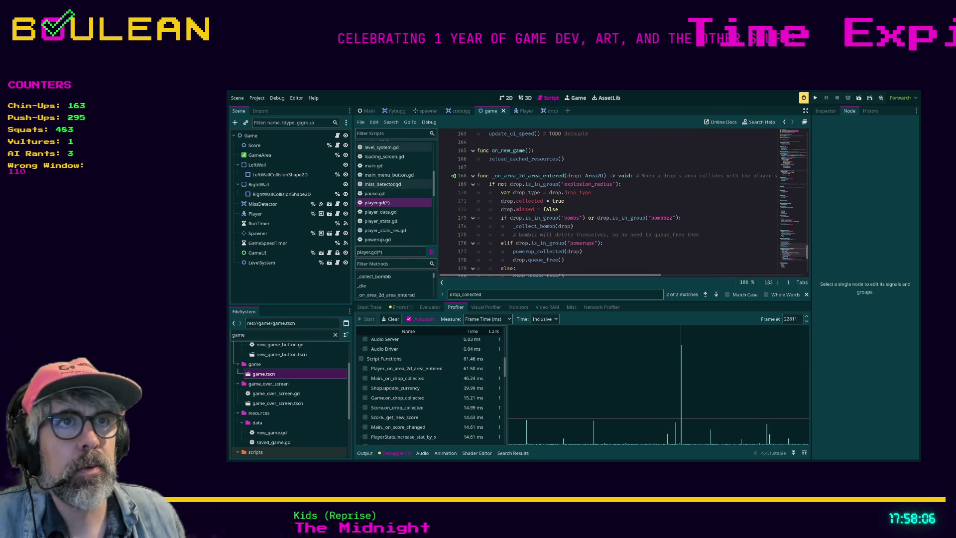
Step: Paste the explosion_radius check at the handler's start and turn 'if not' into 'elif not'
{"action": "left_click", "coordinate": [478, 184]}
{"action": "key", "text": "ctrl+v"}
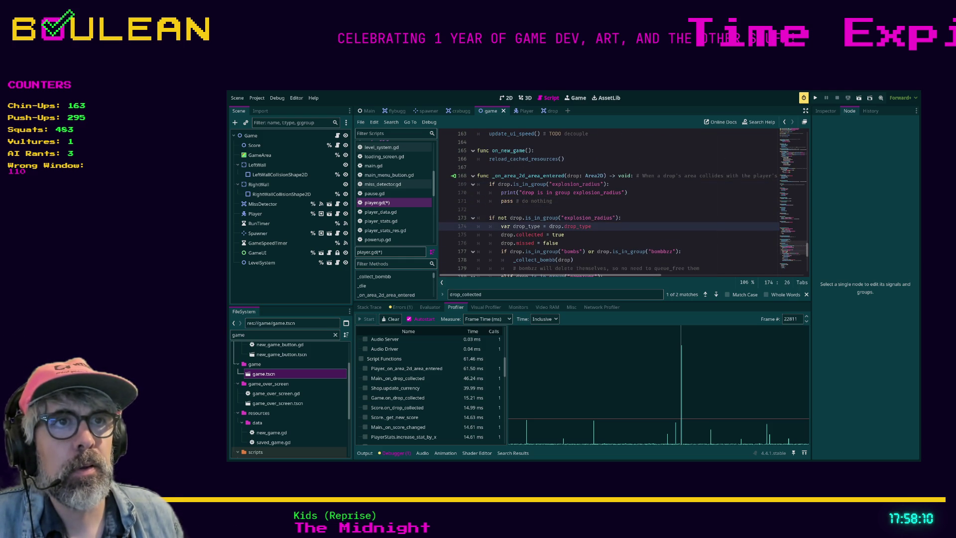
{"action": "left_click", "coordinate": [562, 217]}
{"action": "key", "text": "Home"}
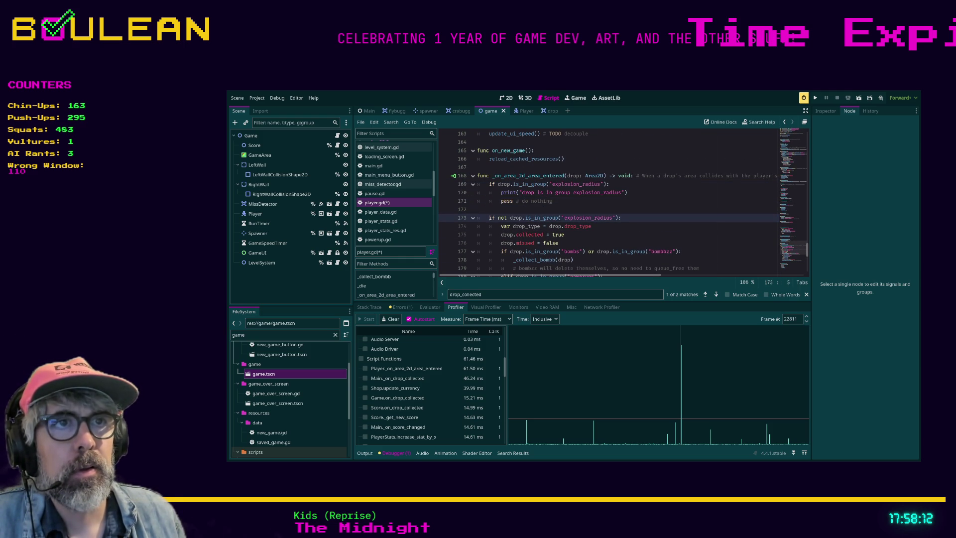
{"action": "type", "text": "el"}
{"action": "key", "text": "Escape"}
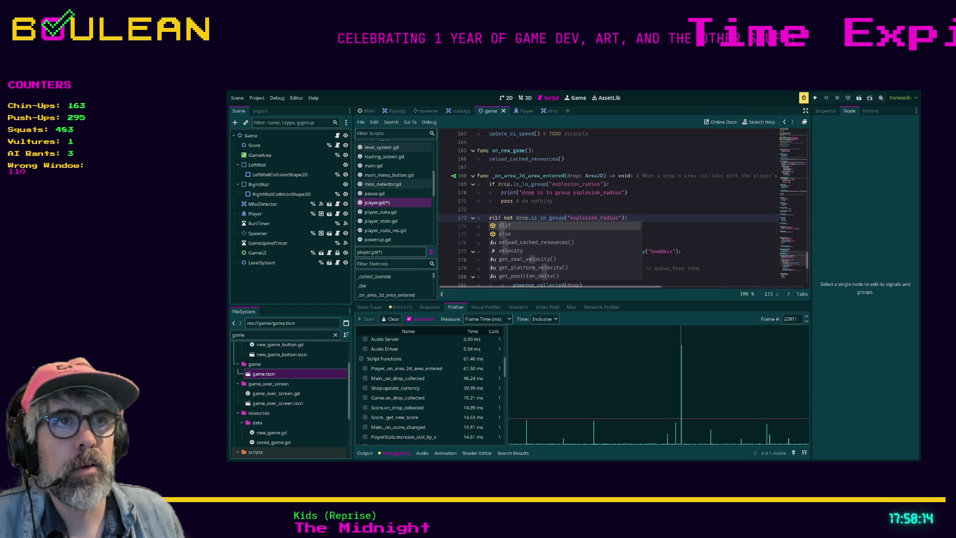
{"action": "key", "text": "Up"}
{"action": "key", "text": "BackSpace"}
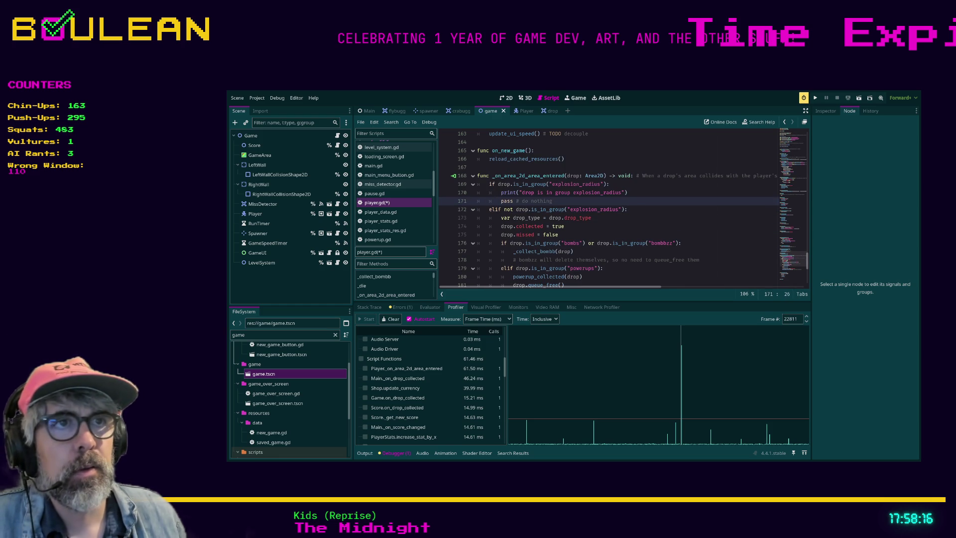
Step: Review the drop.collected and drop.missed lines and highlight every use of drop
{"action": "scroll", "coordinate": [607, 209], "scroll_direction": "down", "scroll_amount": 1}
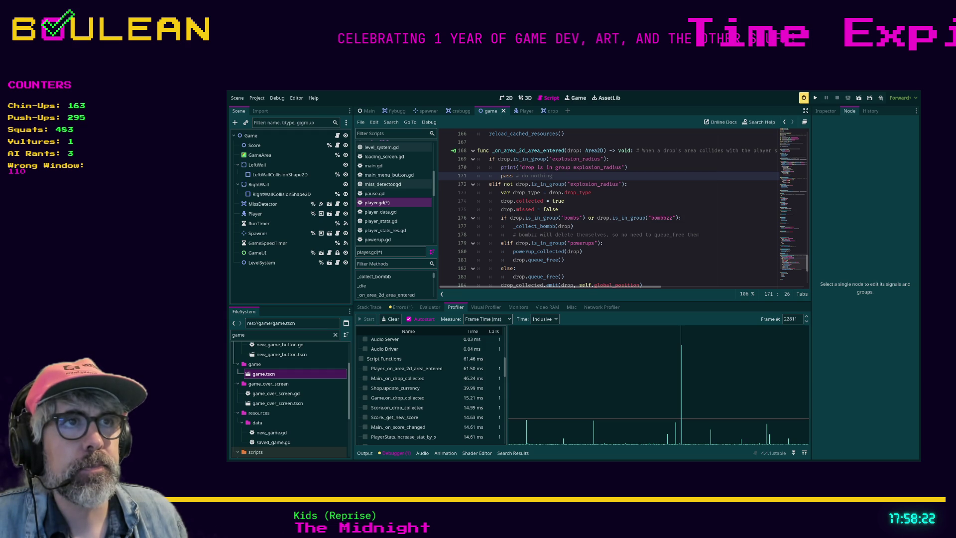
{"action": "left_click", "coordinate": [592, 193]}
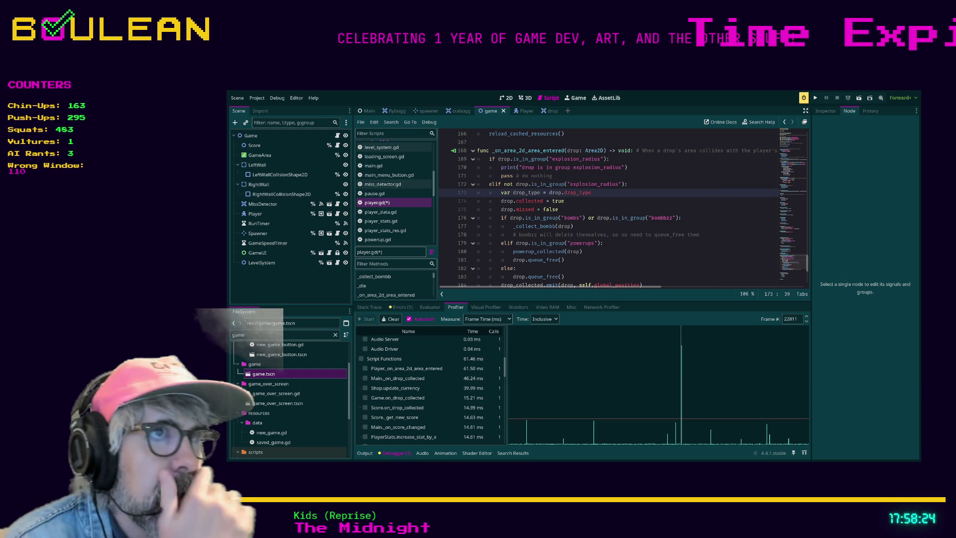
{"action": "scroll", "coordinate": [607, 209], "scroll_direction": "down", "scroll_amount": 1}
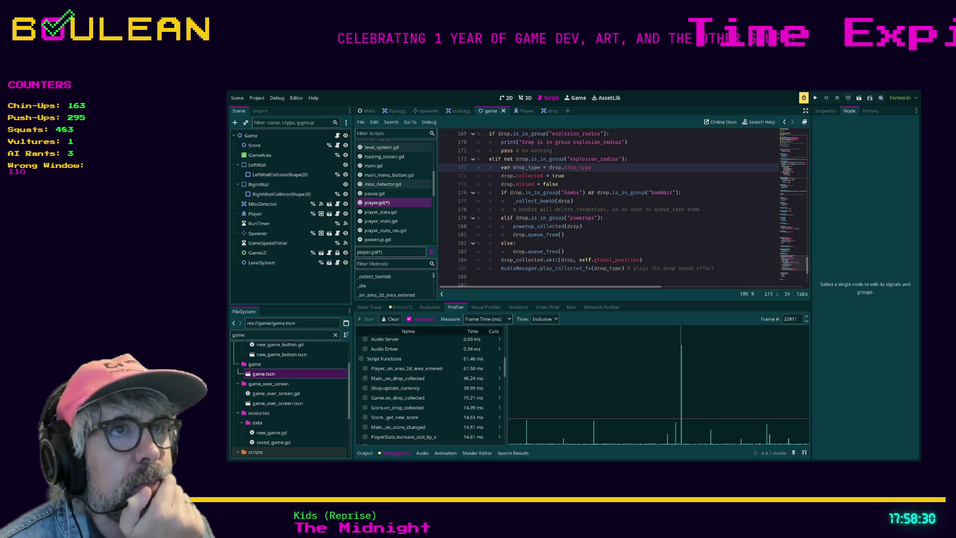
{"action": "left_click", "coordinate": [527, 175]}
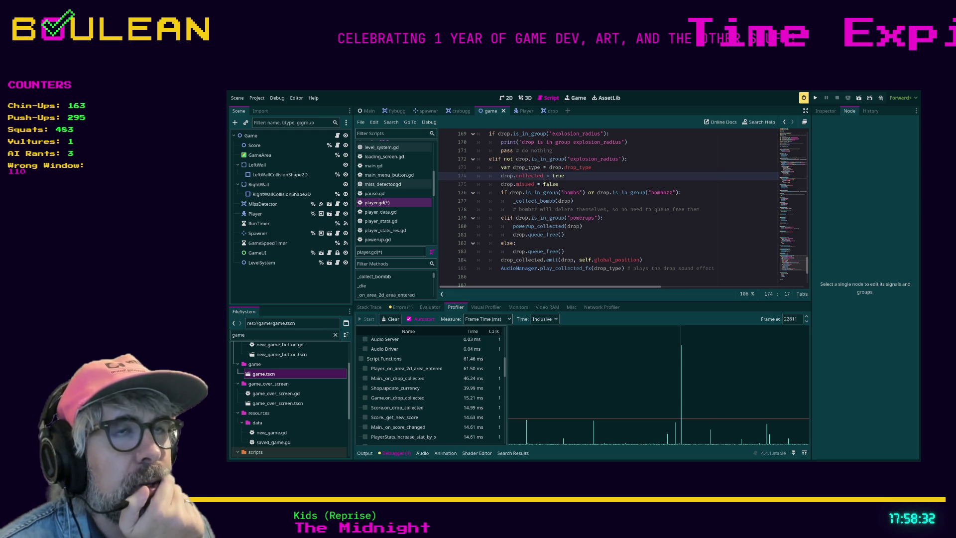
{"action": "left_click", "coordinate": [565, 175]}
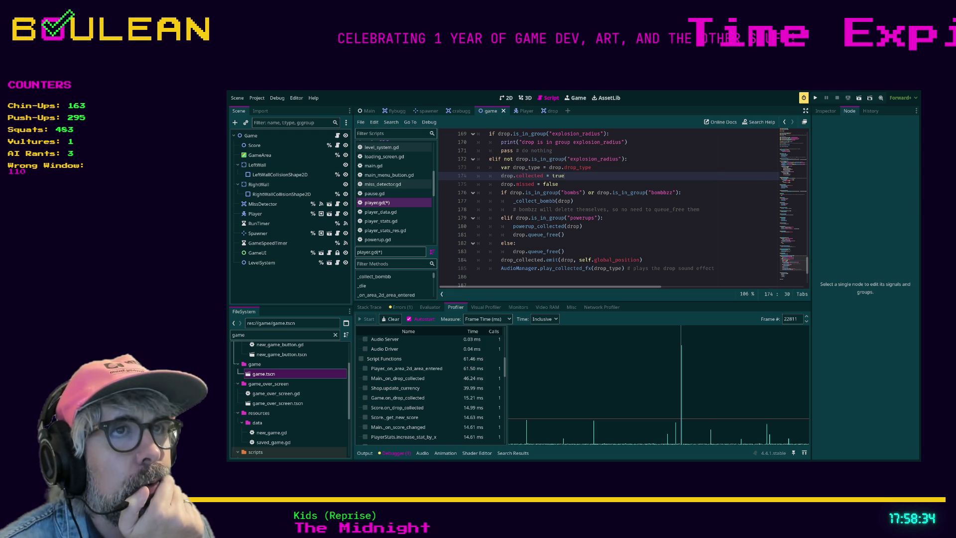
{"action": "scroll", "coordinate": [608, 207], "scroll_direction": "up", "scroll_amount": 1}
{"action": "scroll", "coordinate": [608, 207], "scroll_direction": "down", "scroll_amount": 1}
{"action": "scroll", "coordinate": [608, 207], "scroll_direction": "up", "scroll_amount": 1}
{"action": "scroll", "coordinate": [610, 207], "scroll_direction": "up", "scroll_amount": 1}
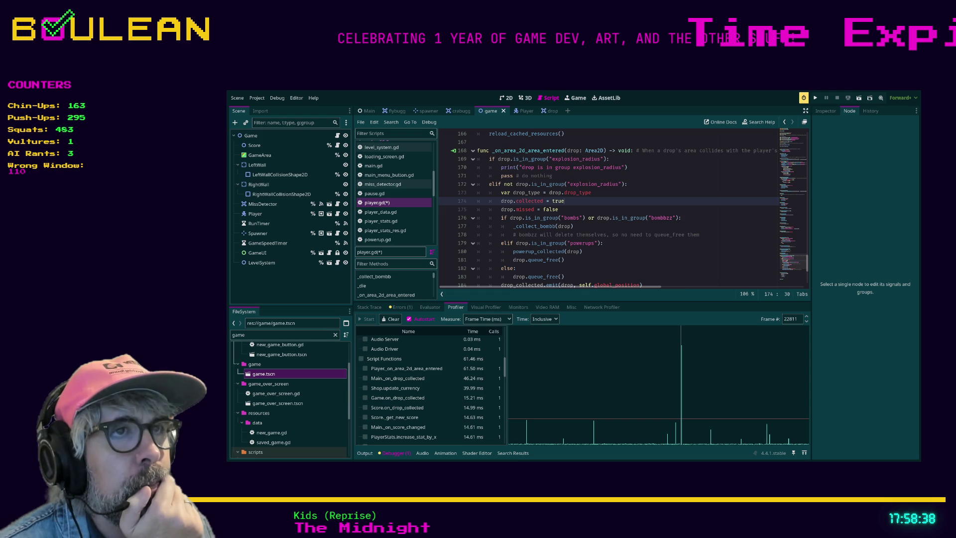
{"action": "left_click", "coordinate": [609, 208]}
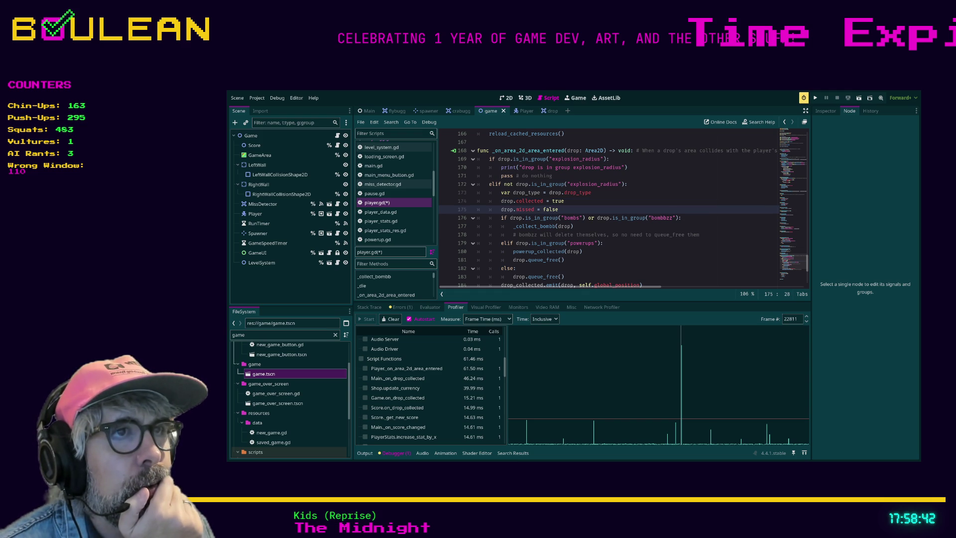
{"action": "scroll", "coordinate": [608, 209], "scroll_direction": "down", "scroll_amount": 1}
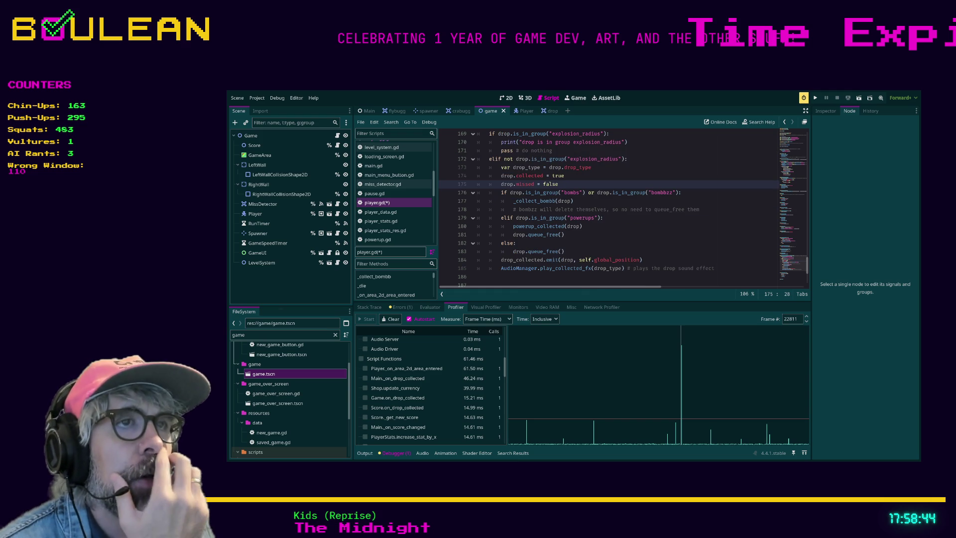
{"action": "scroll", "coordinate": [608, 210], "scroll_direction": "up", "scroll_amount": 1}
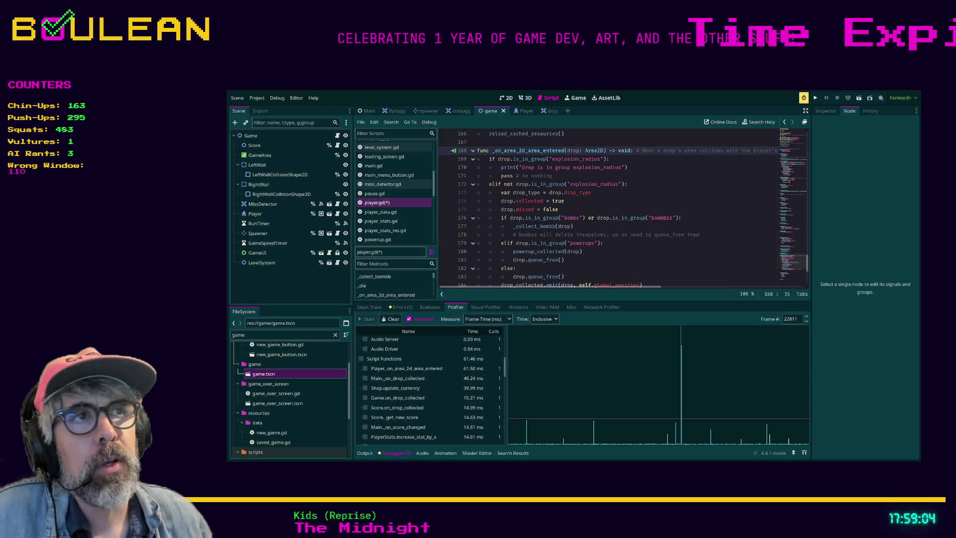
{"action": "double_click", "coordinate": [573, 151]}
{"action": "left_click", "coordinate": [577, 151]}
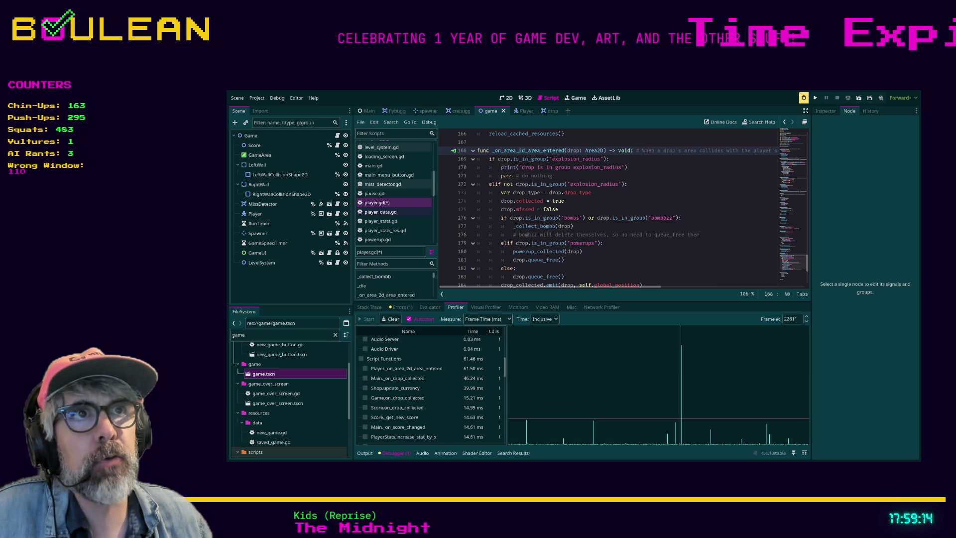
Step: Filter the project files for 'bomb' and open the bomb_1 scene
{"action": "double_click", "coordinate": [238, 334]}
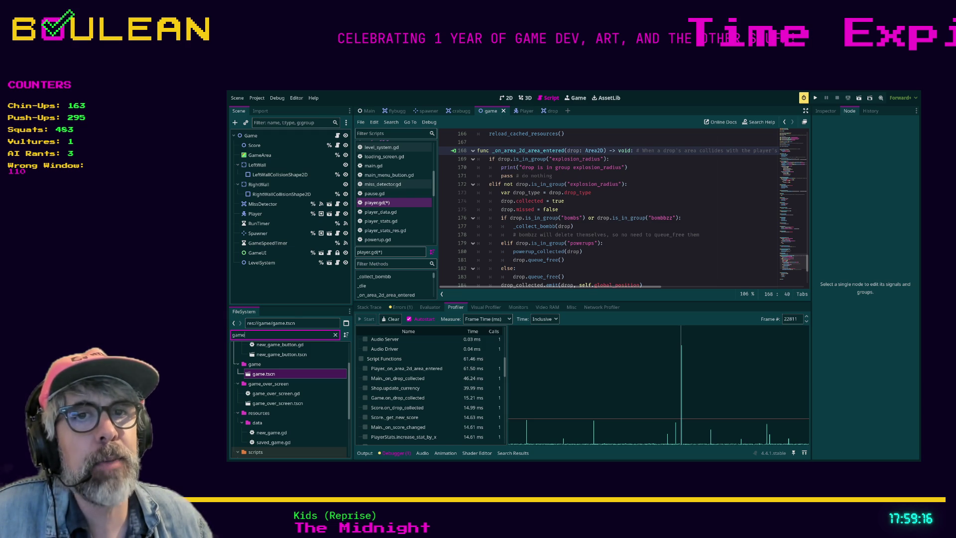
{"action": "type", "text": "bomb"}
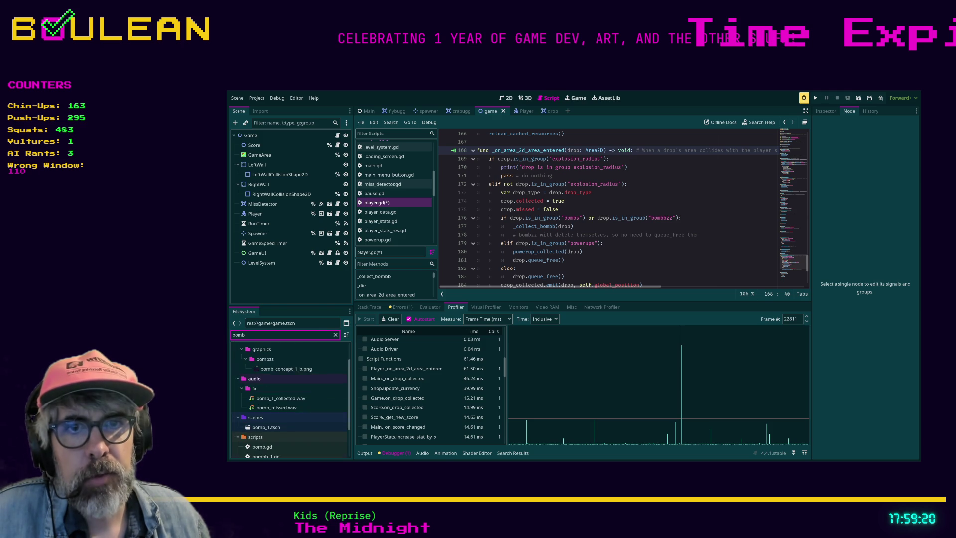
{"action": "scroll", "coordinate": [289, 398], "scroll_direction": "down", "scroll_amount": 1}
{"action": "double_click", "coordinate": [267, 413]}
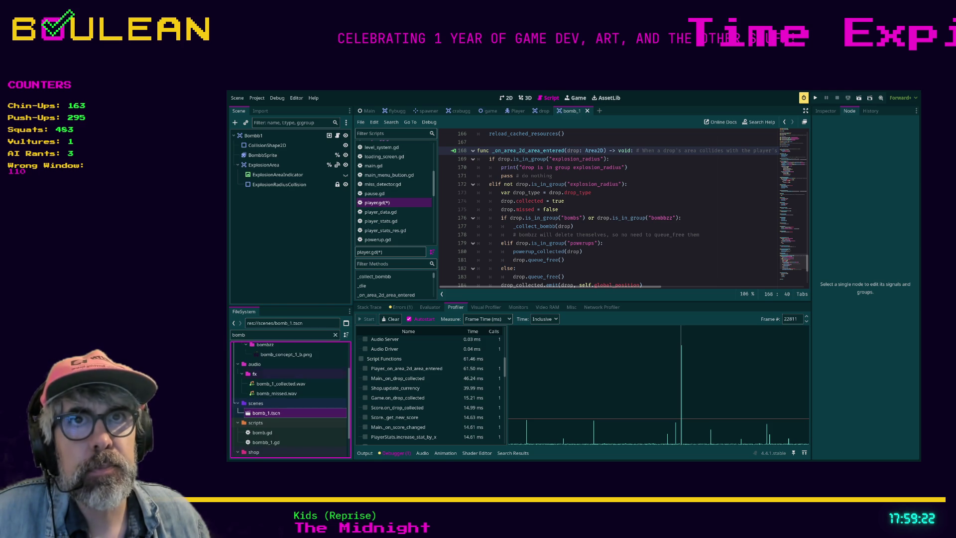
Step: Inspect the Bombb1 root and ExplosionArea nodes' signals and child nodes, then deselect ExplosionArea
{"action": "left_click", "coordinate": [289, 239]}
{"action": "left_click", "coordinate": [269, 135]}
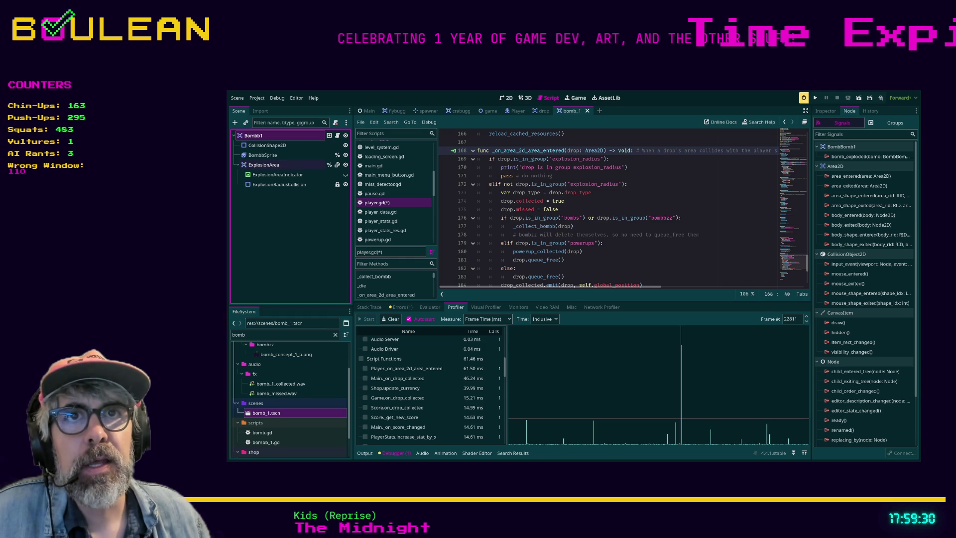
{"action": "left_click", "coordinate": [264, 165]}
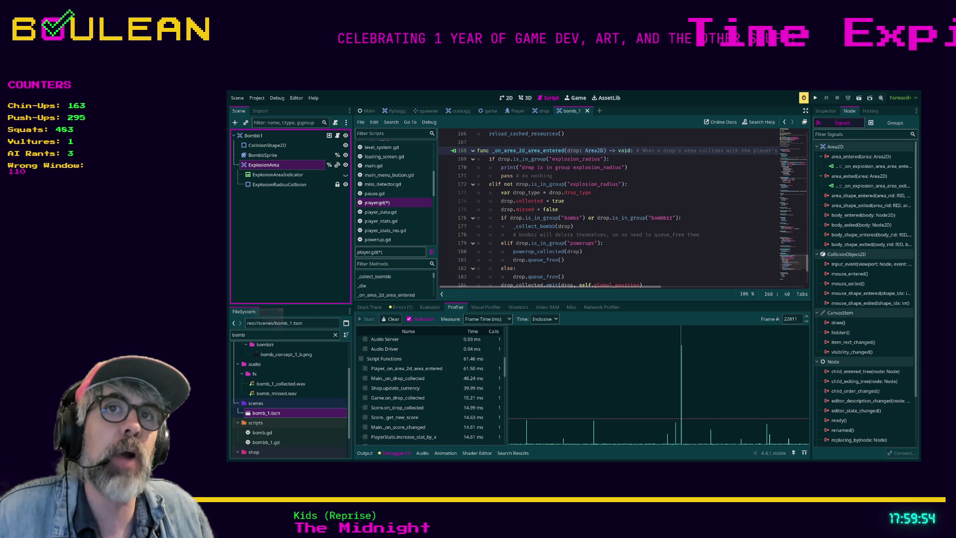
{"action": "key", "text": "Left"}
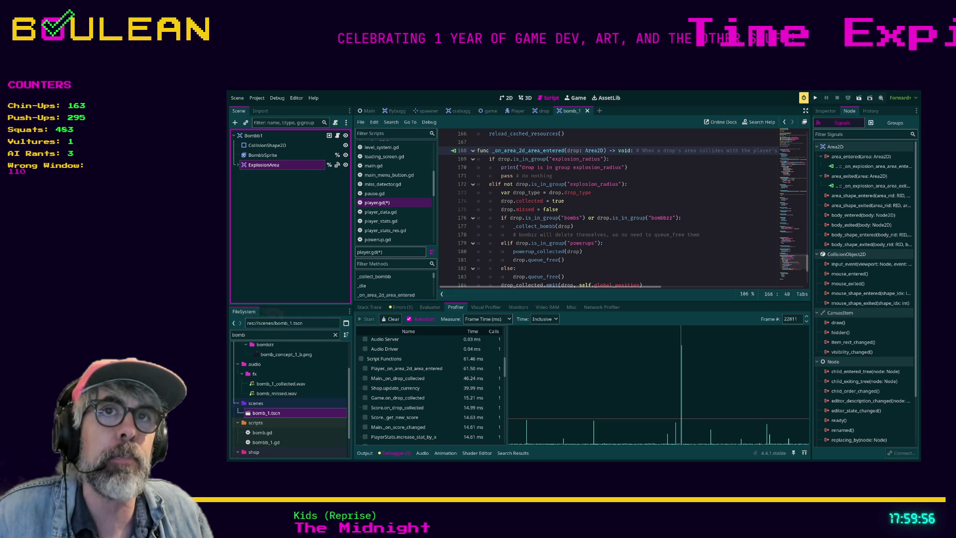
{"action": "key", "text": "Right"}
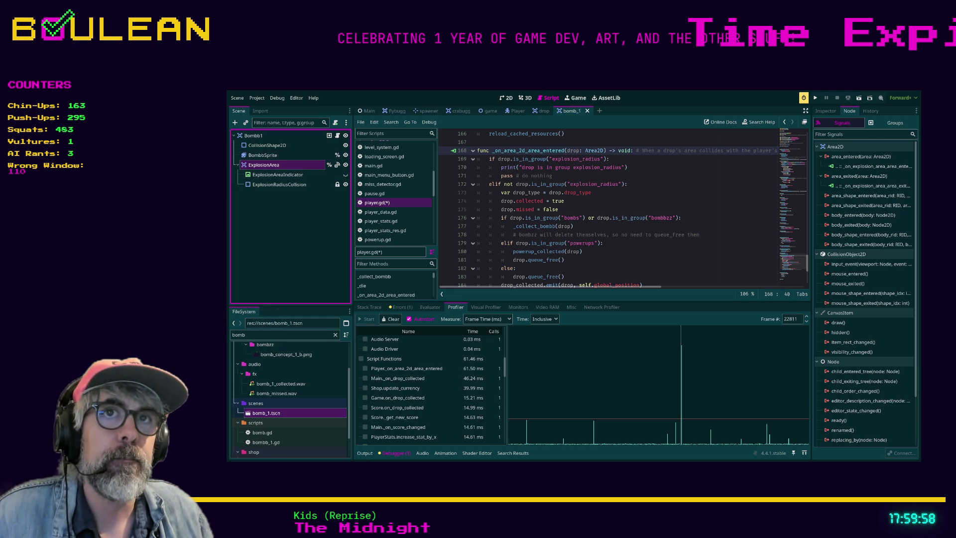
{"action": "key", "text": "Left"}
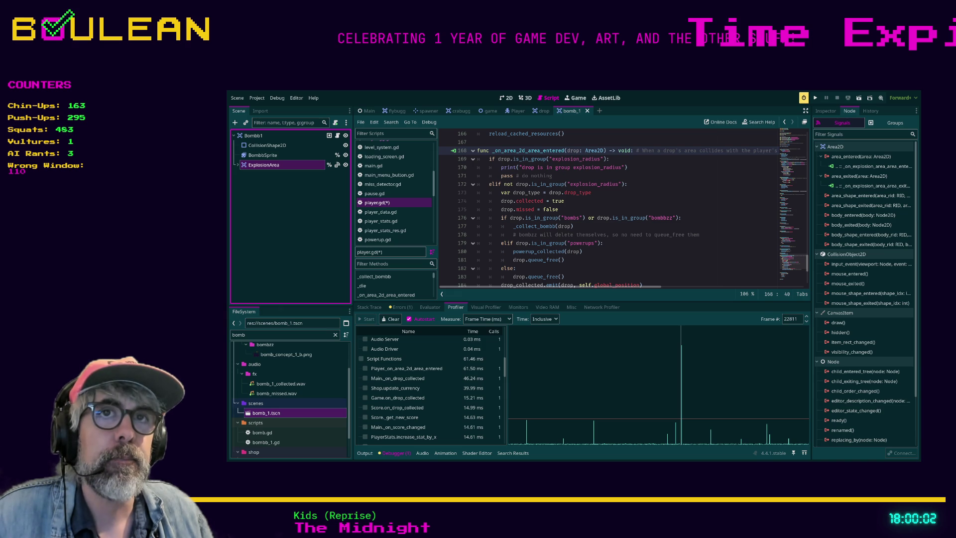
{"action": "key", "text": "Right"}
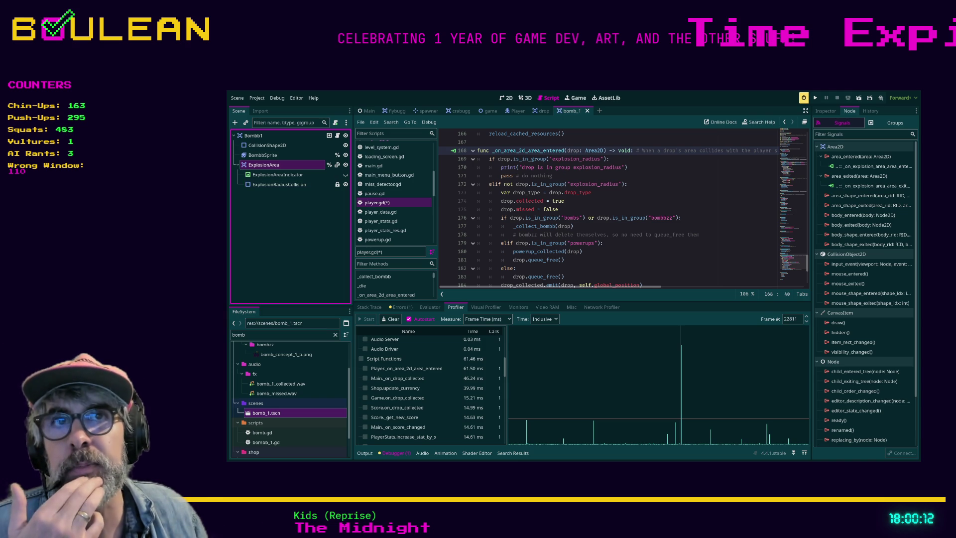
{"action": "key", "text": "Left"}
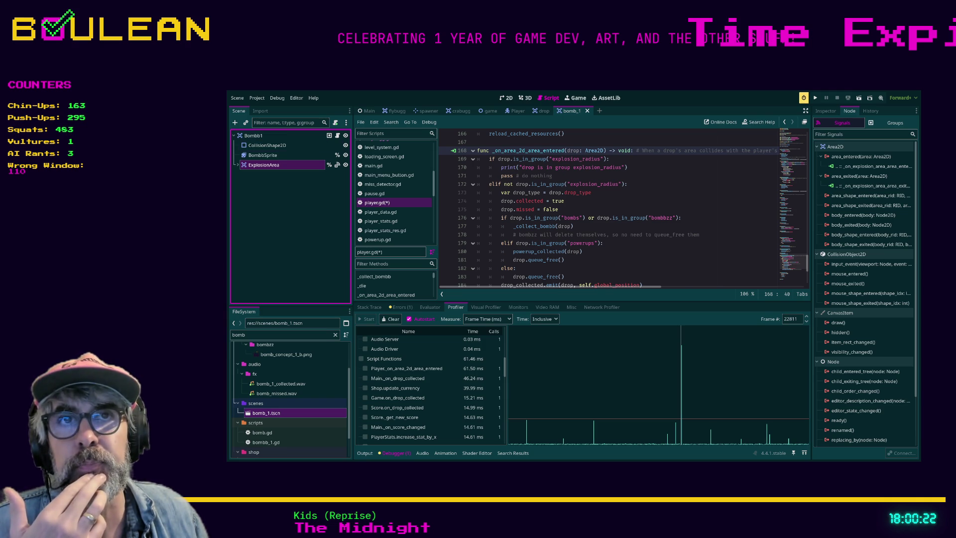
{"action": "key", "text": "Escape"}
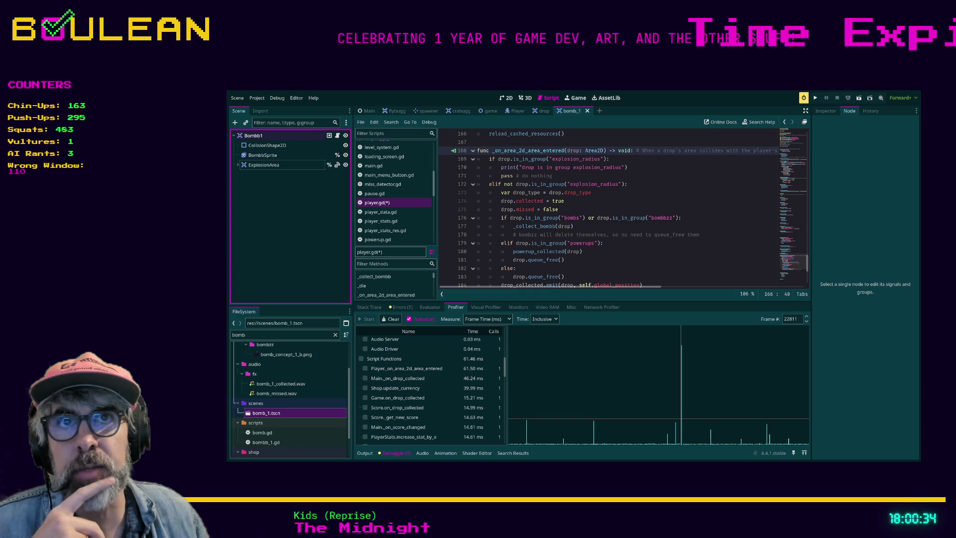
Step: Show ExplosionArea's Groups, confirming explosion_radius membership, and hide the bottom panel
{"action": "left_click", "coordinate": [253, 135]}
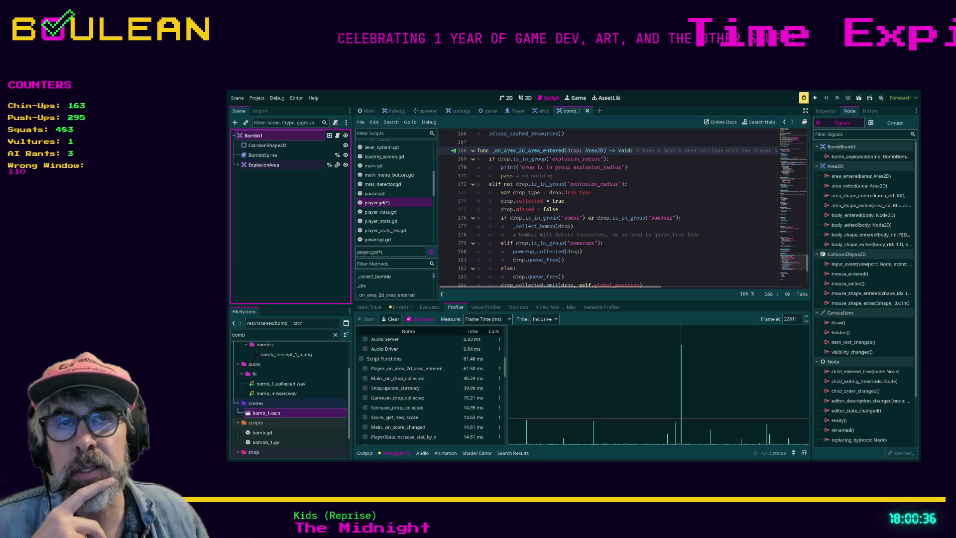
{"action": "left_click", "coordinate": [264, 165]}
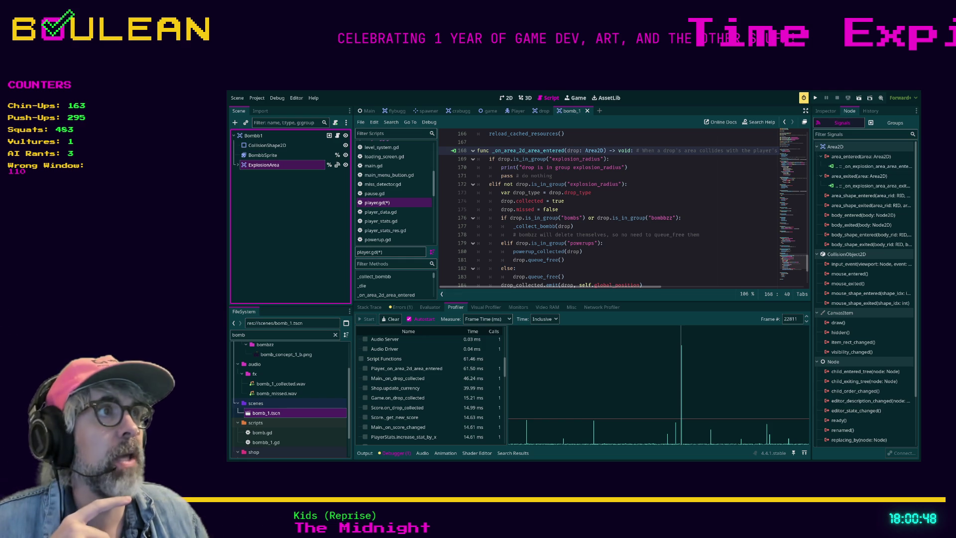
{"action": "left_click", "coordinate": [895, 123]}
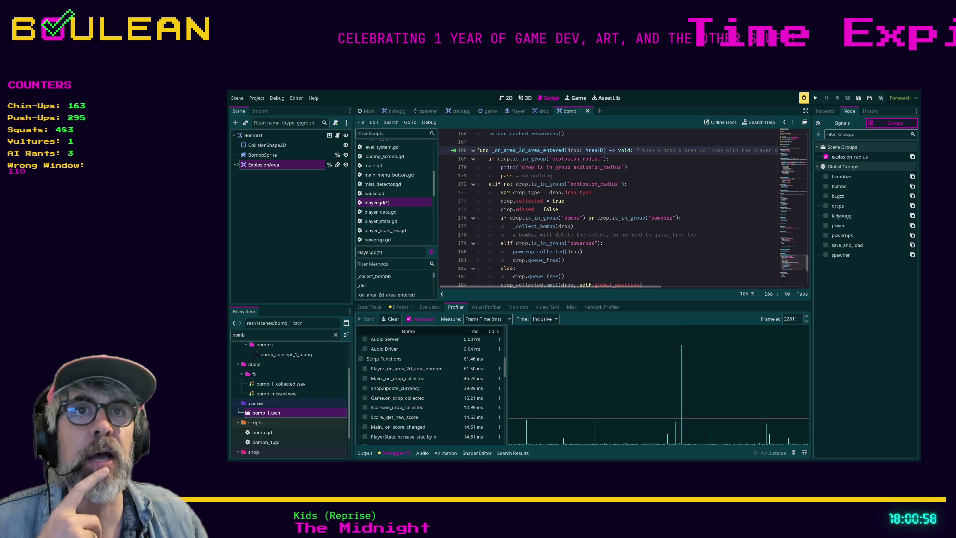
{"action": "key", "text": "alt+a"}
{"action": "key", "text": "alt+a"}
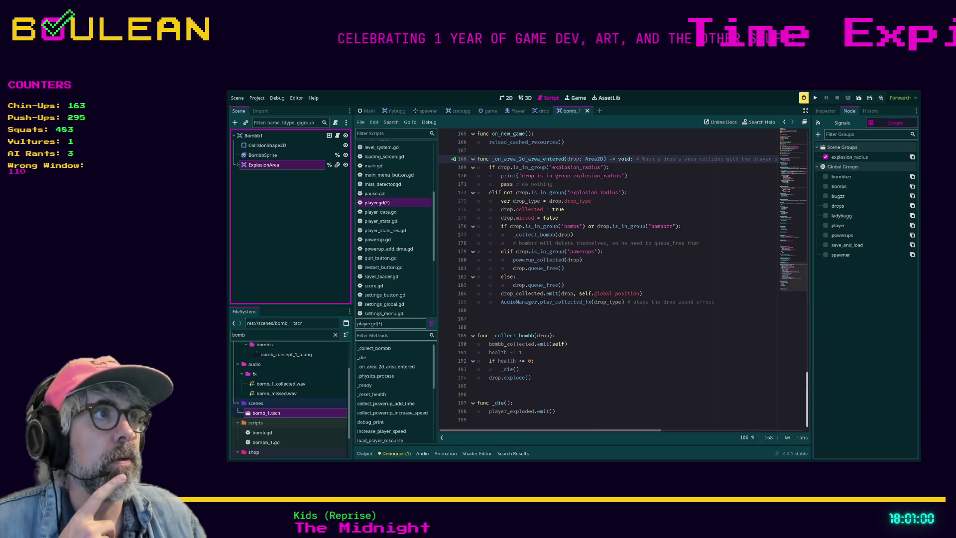
Step: Display ExplosionArea's Area2D properties in the Inspector, including its collision mask on layer 9
{"action": "left_click", "coordinate": [826, 110]}
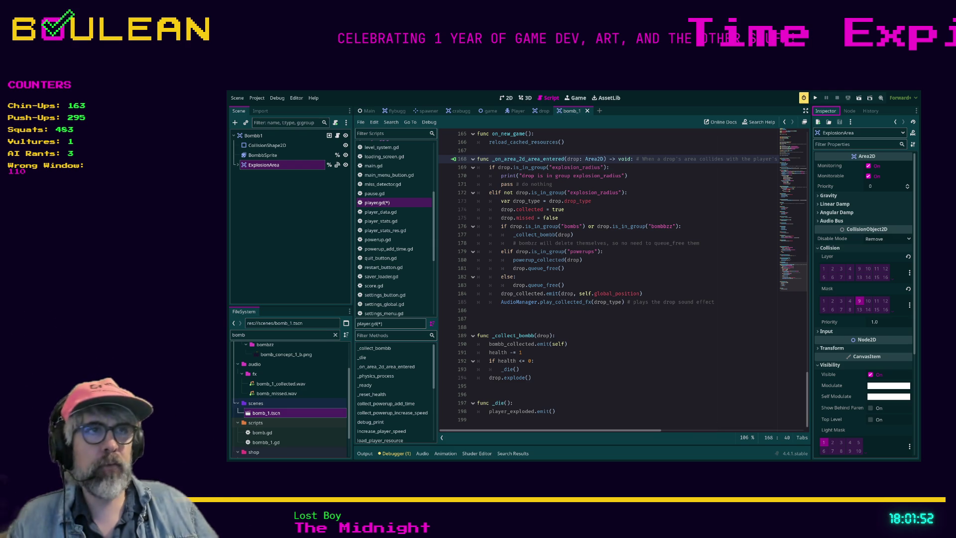
Step: Run the project with F5 and start a New Game from the main menu
{"action": "left_click", "coordinate": [478, 318]}
{"action": "key", "text": "F5"}
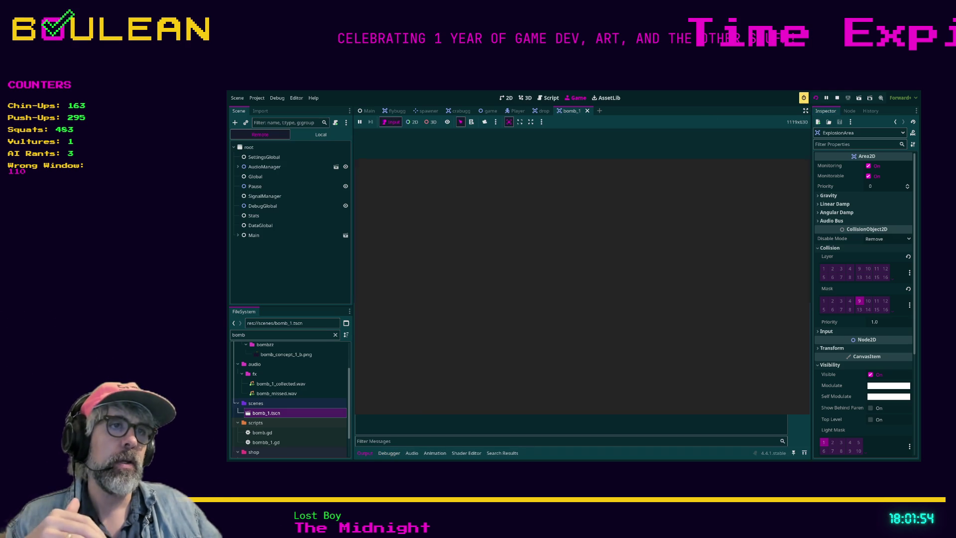
{"action": "left_click", "coordinate": [582, 228]}
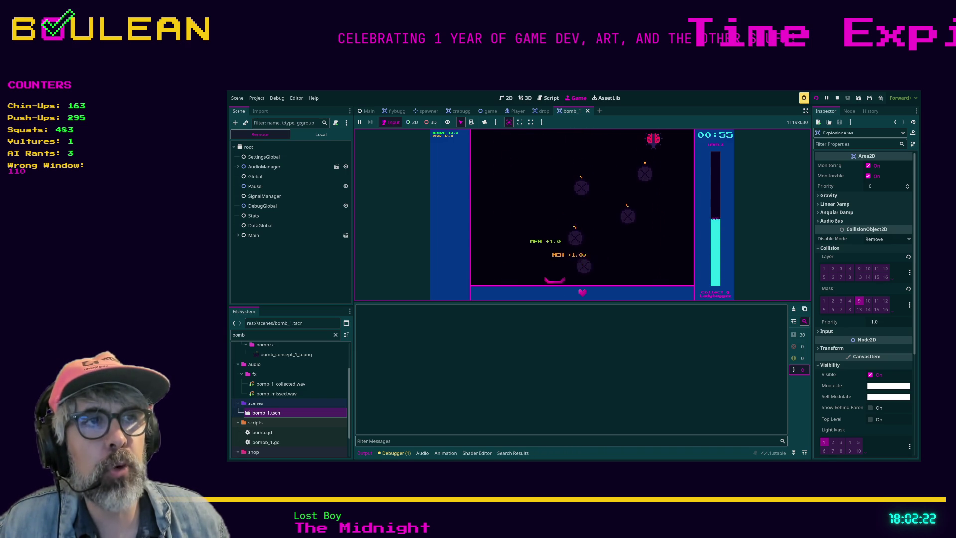
Step: Move the paddle left and right to catch bugs while bombs fall
{"action": "key", "text": "Left"}
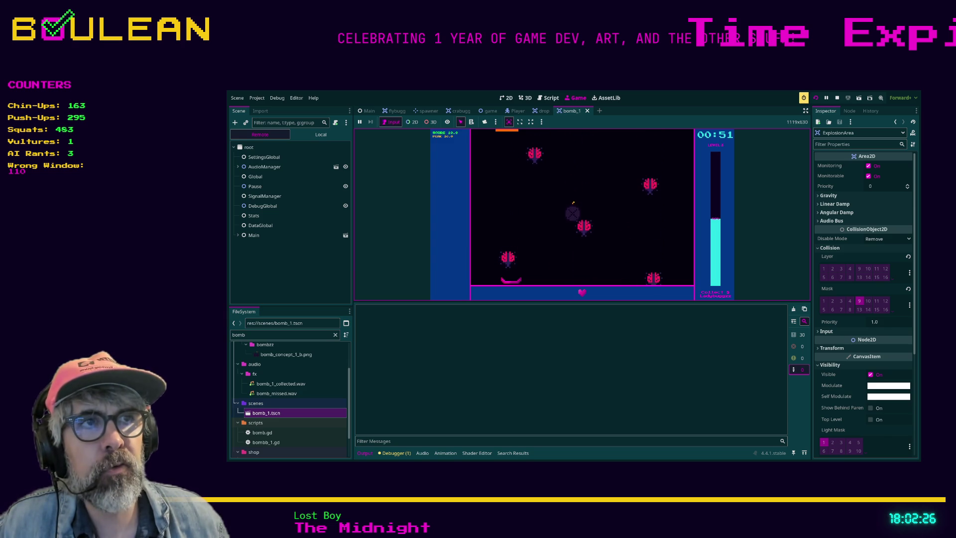
{"action": "key", "text": "Right"}
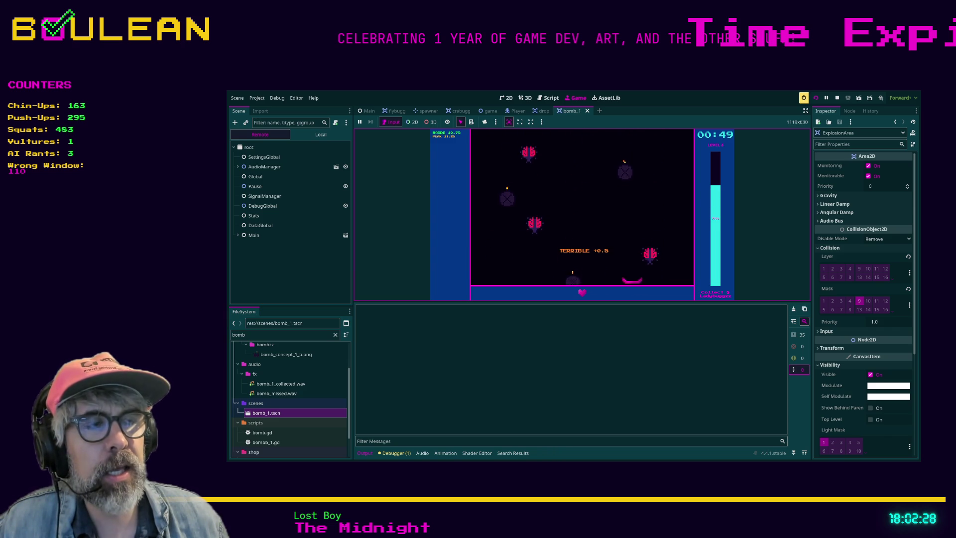
{"action": "key", "text": "Left"}
{"action": "key", "text": "Left"}
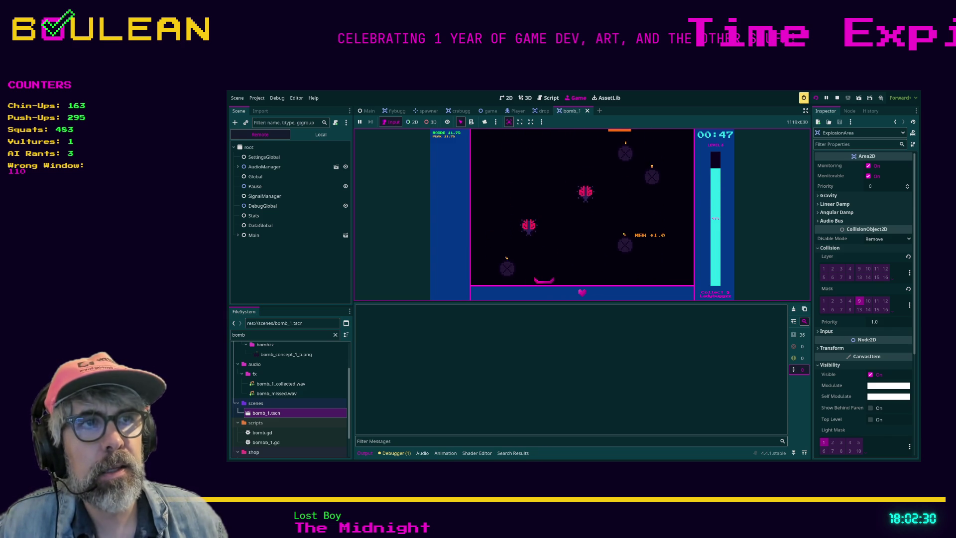
{"action": "key", "text": "Right"}
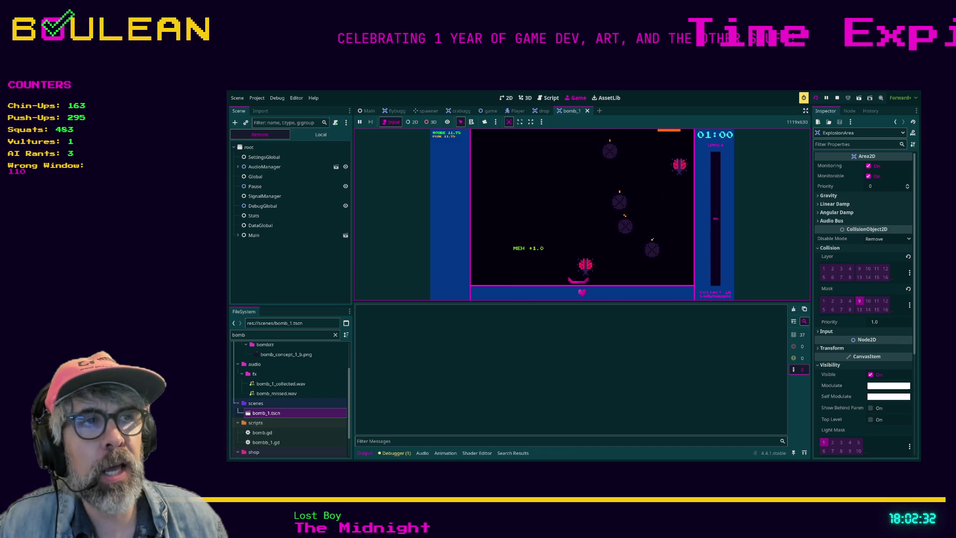
{"action": "key", "text": "Left"}
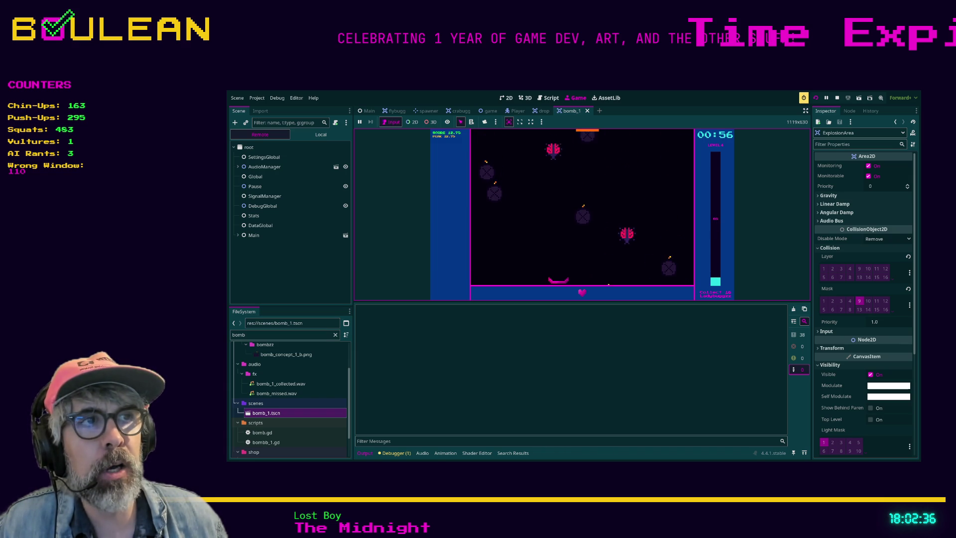
{"action": "key", "text": "Right"}
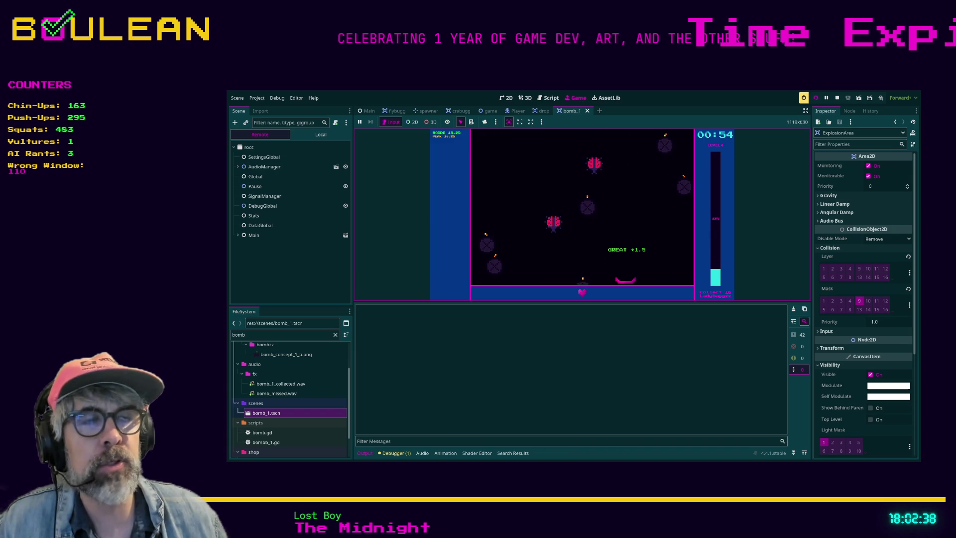
{"action": "key", "text": "Left"}
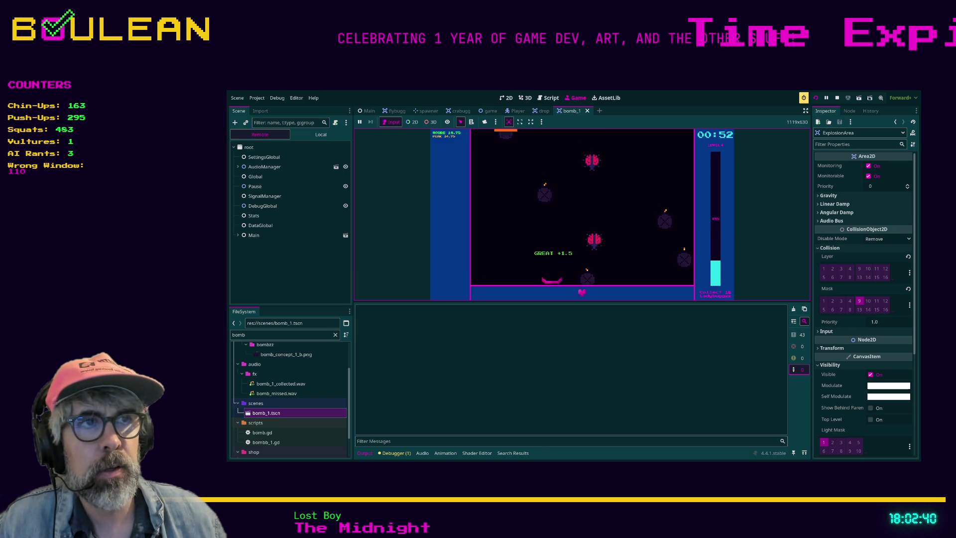
{"action": "key", "text": "Right"}
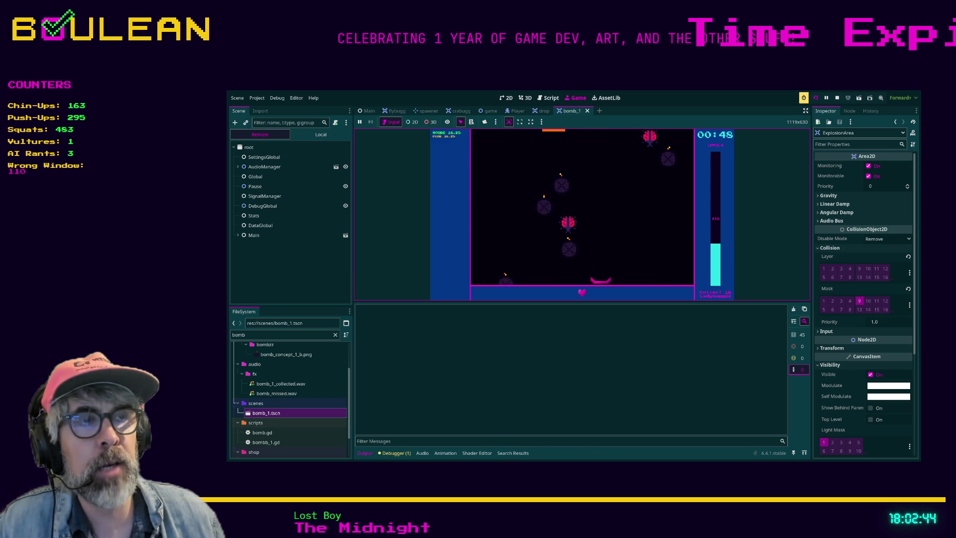
{"action": "key", "text": "Left"}
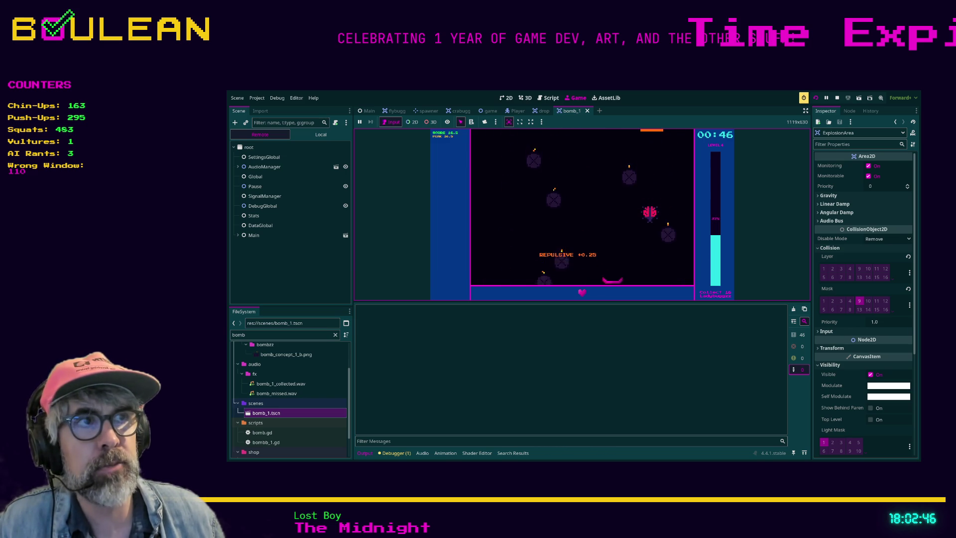
{"action": "key", "text": "Right"}
{"action": "key", "text": "Right"}
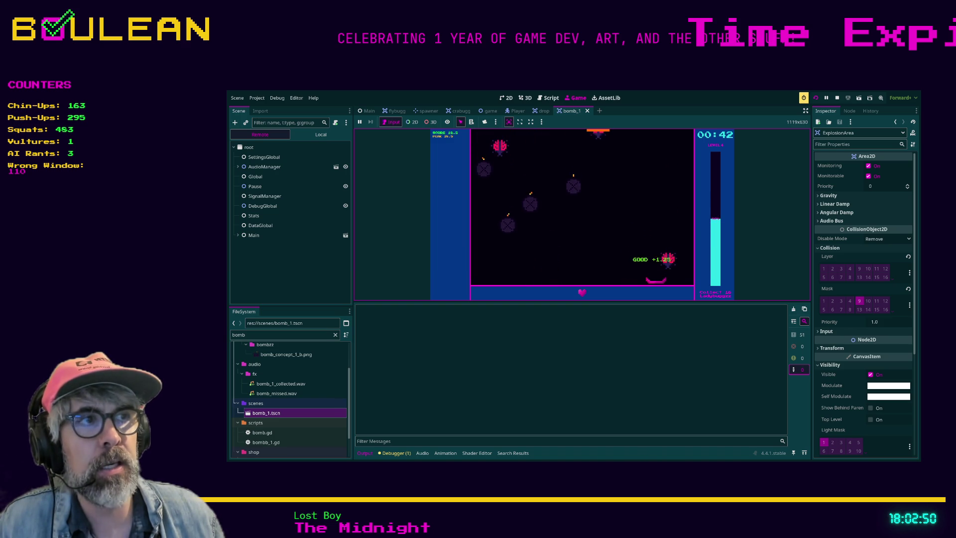
{"action": "key", "text": "Left"}
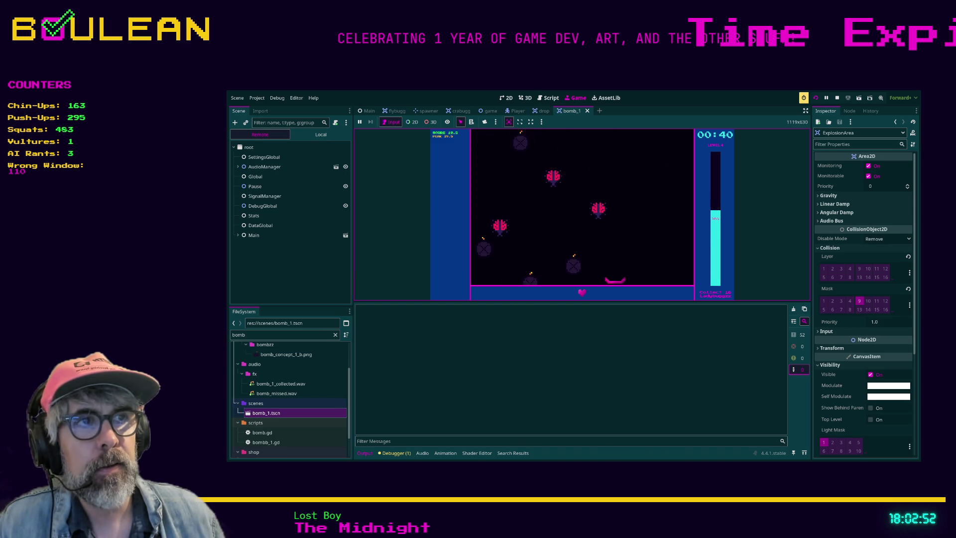
{"action": "key", "text": "Left"}
{"action": "key", "text": "Left"}
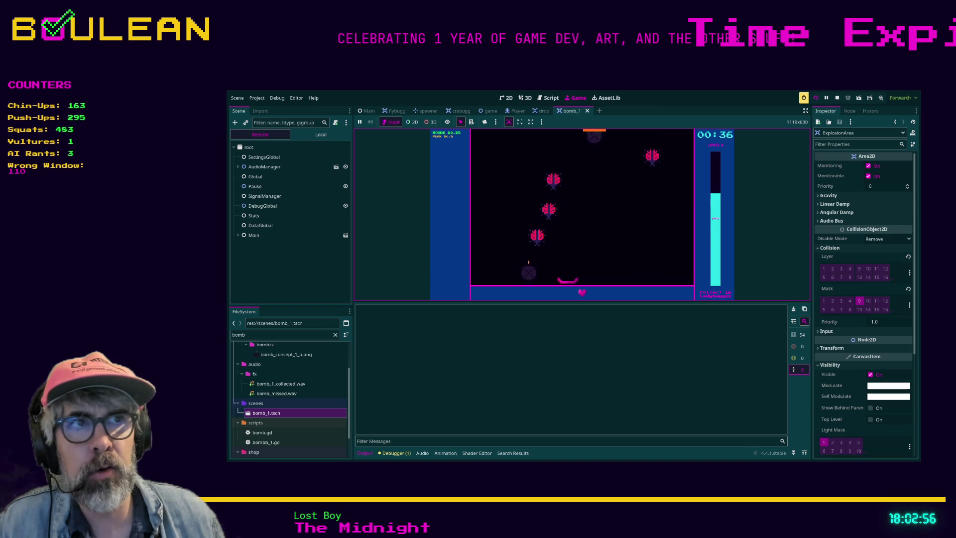
{"action": "key", "text": "Left"}
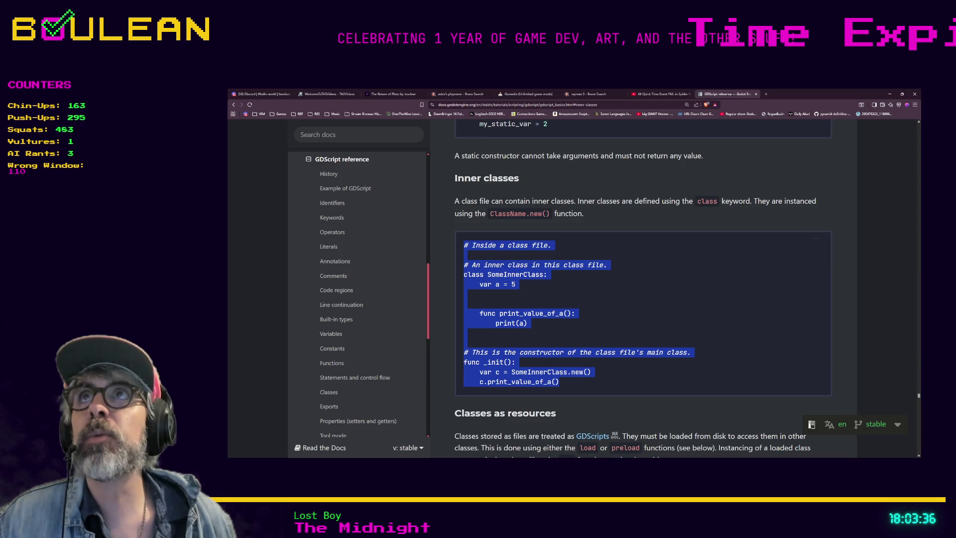
Step: Switch to Brave and load the copied YouTube Shorts link about a projectile secret
{"action": "key", "text": "alt+Tab"}
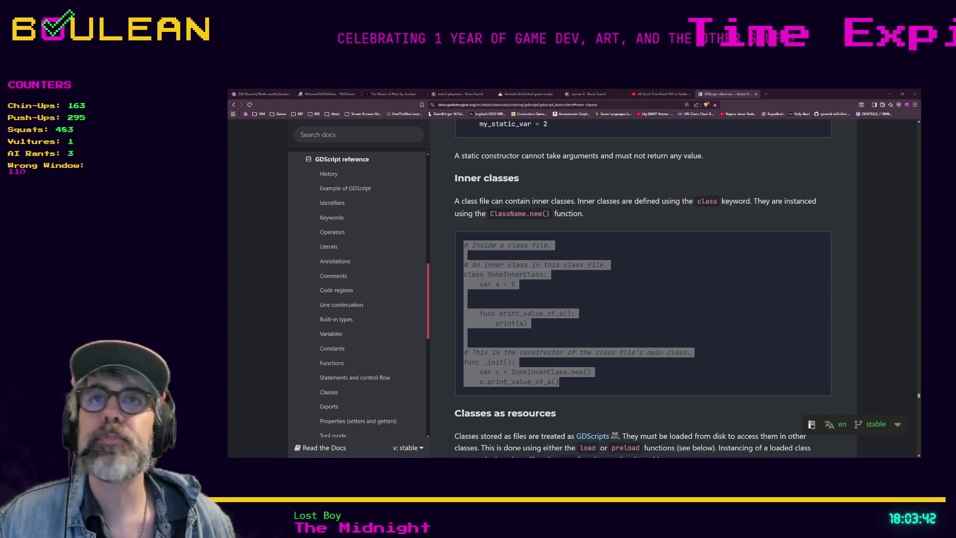
{"action": "left_click", "coordinate": [767, 95]}
{"action": "key", "text": "ctrl+v"}
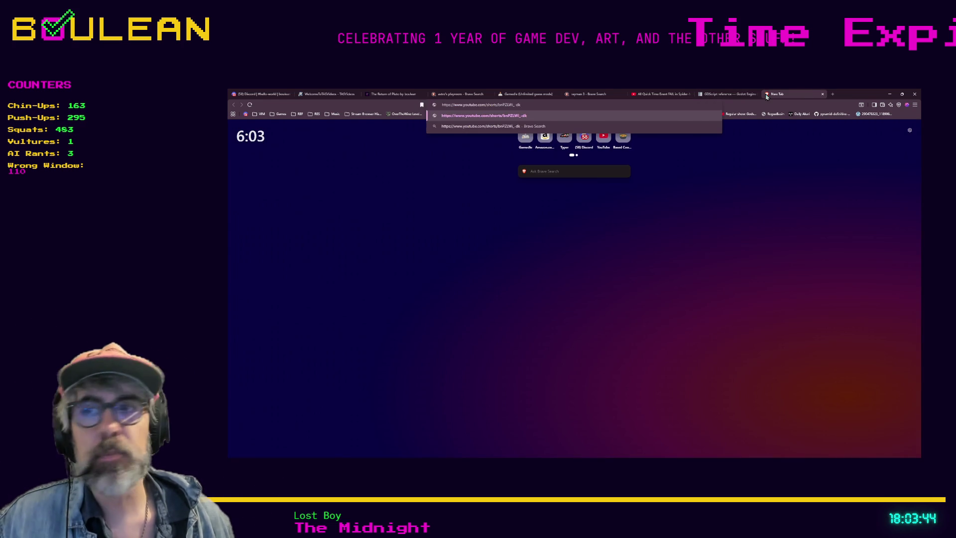
{"action": "key", "text": "Return"}
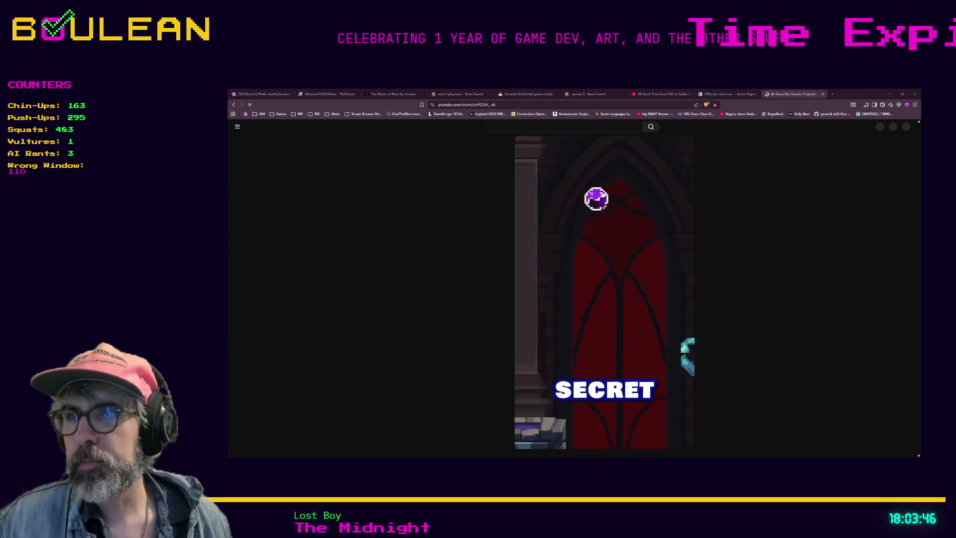
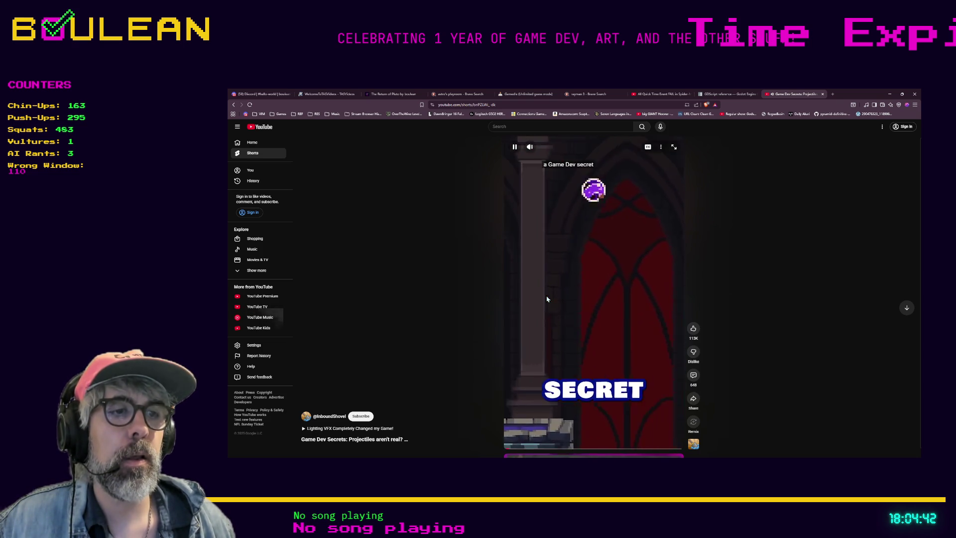
Step: Pause the projectiles game-dev short on YouTube and minimise the browser
{"action": "left_click", "coordinate": [584, 302]}
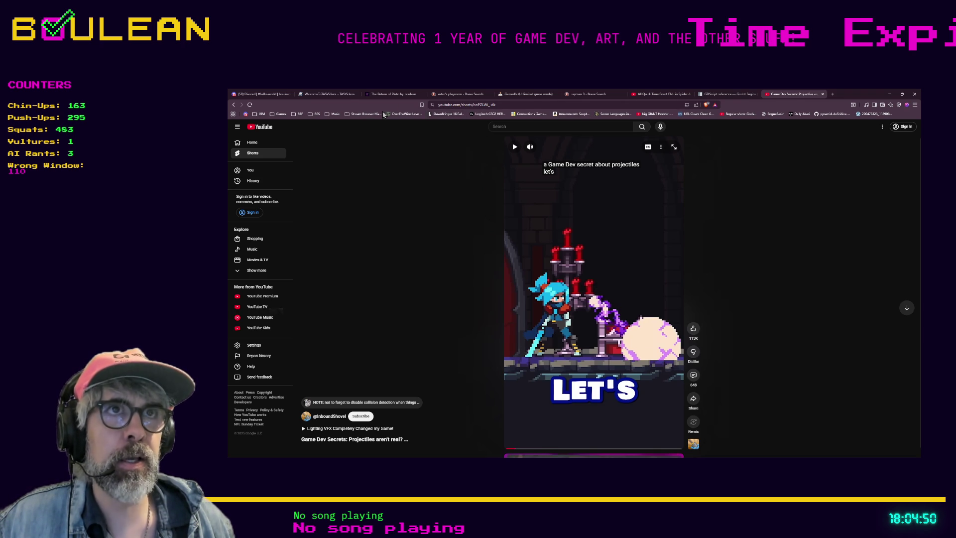
{"action": "left_click", "coordinate": [891, 94]}
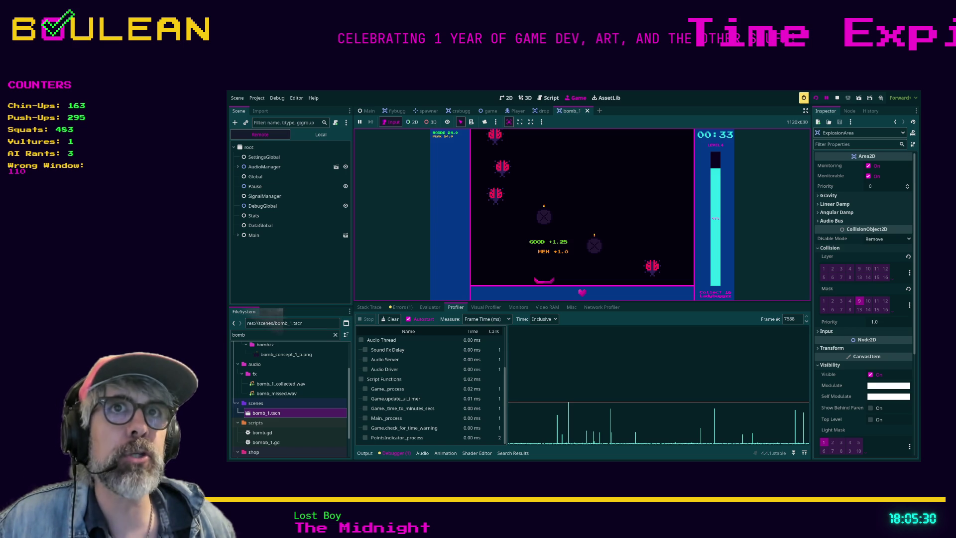
Step: Stop the running game and select the Player scene's root node
{"action": "key", "text": "F8"}
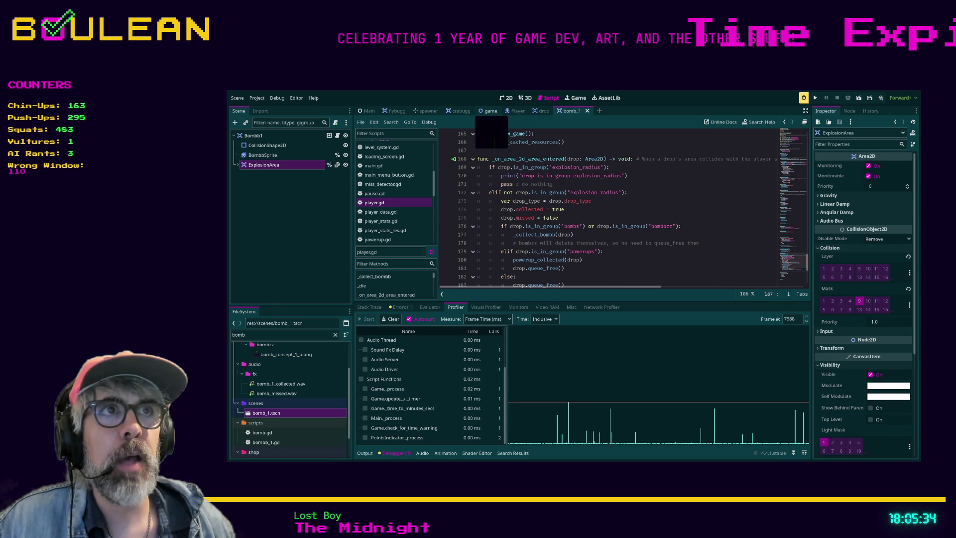
{"action": "left_click", "coordinate": [517, 110]}
{"action": "left_click", "coordinate": [251, 135]}
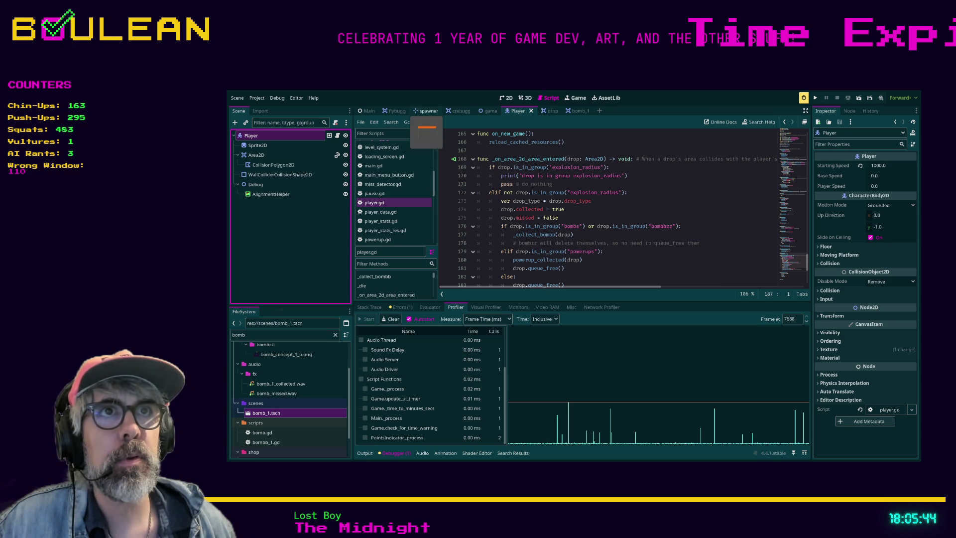
Step: Set the Spawner node's Spawner Speed to Very Fast and save the spawner scene
{"action": "left_click", "coordinate": [428, 111]}
{"action": "left_click", "coordinate": [254, 136]}
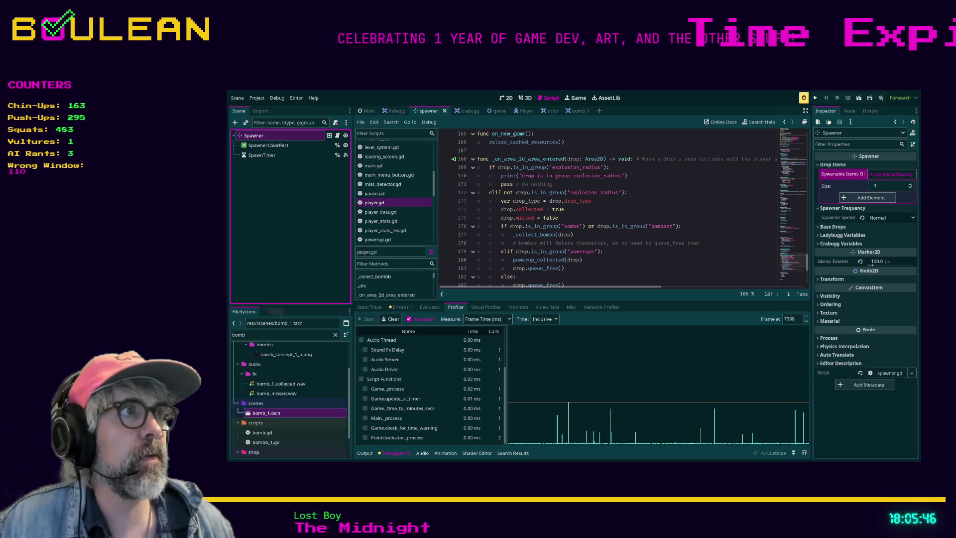
{"action": "left_click", "coordinate": [846, 218]}
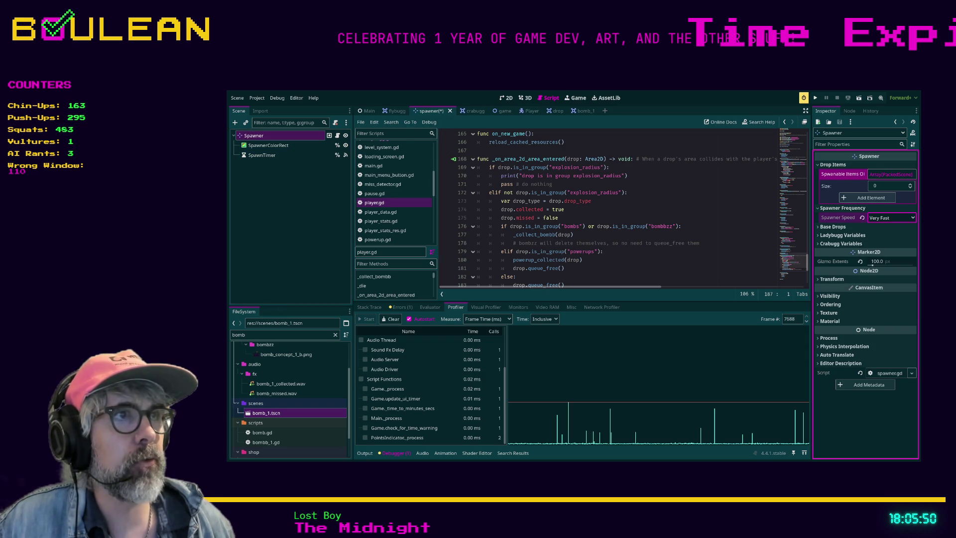
{"action": "left_click", "coordinate": [604, 251]}
{"action": "key", "text": "ctrl+s"}
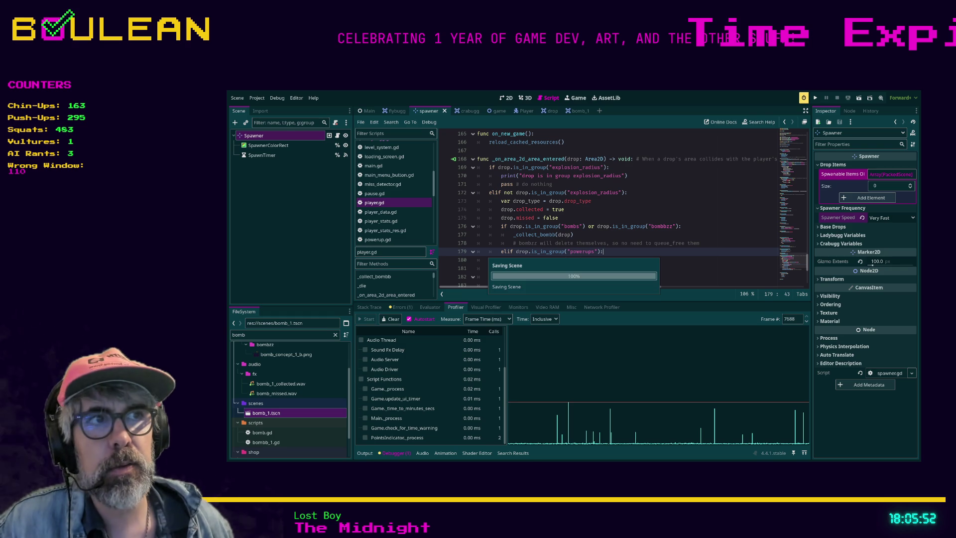
Step: Start a new game, play until it ends at −8.25, and reset Spawner Speed to Normal
{"action": "key", "text": "Down"}
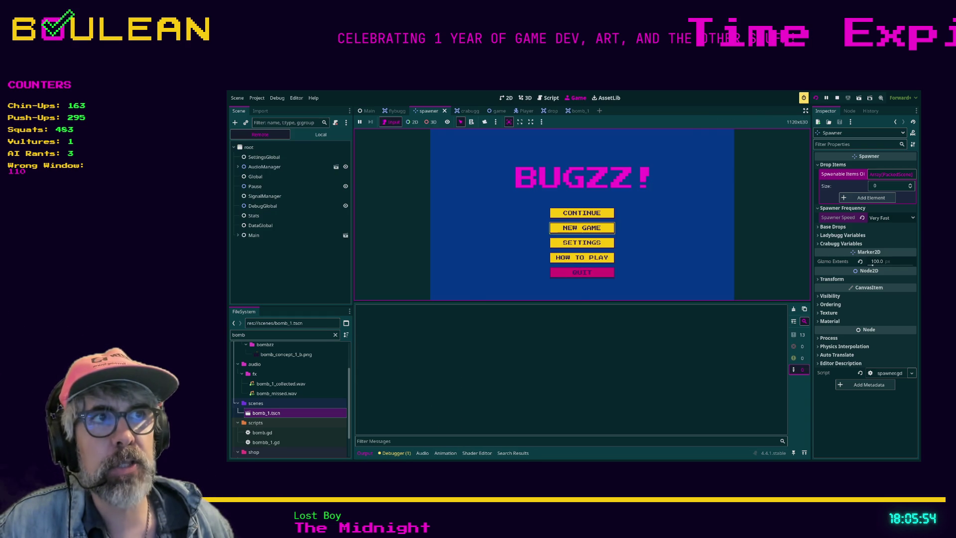
{"action": "key", "text": "Return"}
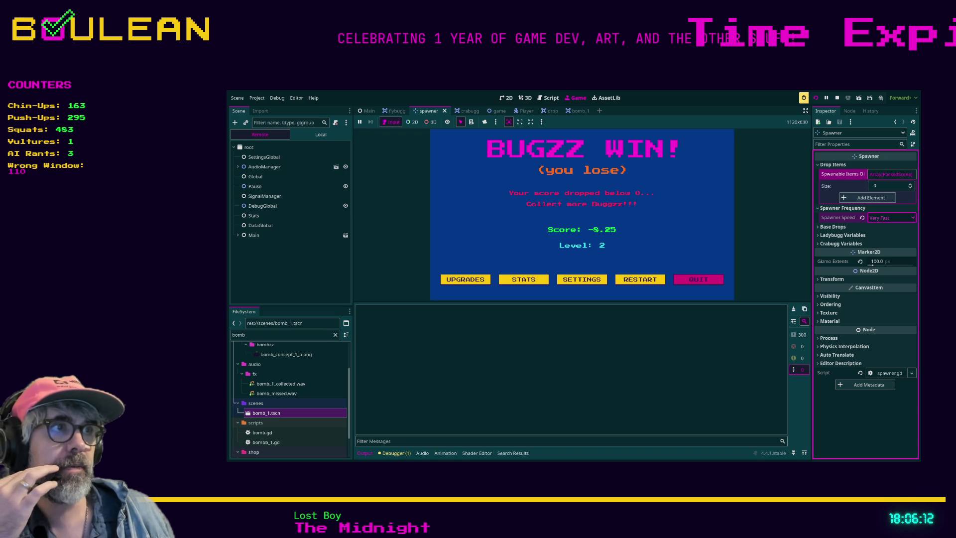
{"action": "left_click", "coordinate": [892, 218]}
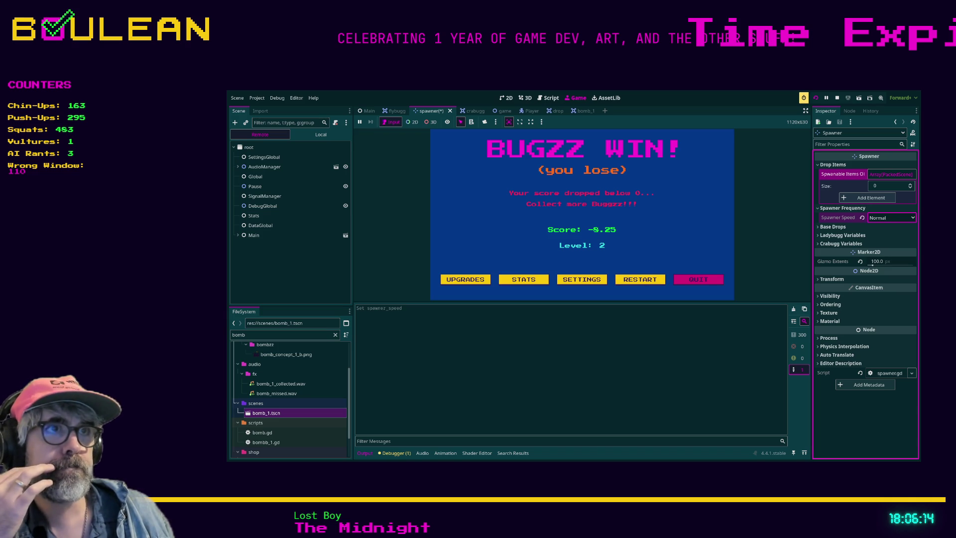
{"action": "left_click", "coordinate": [582, 259]}
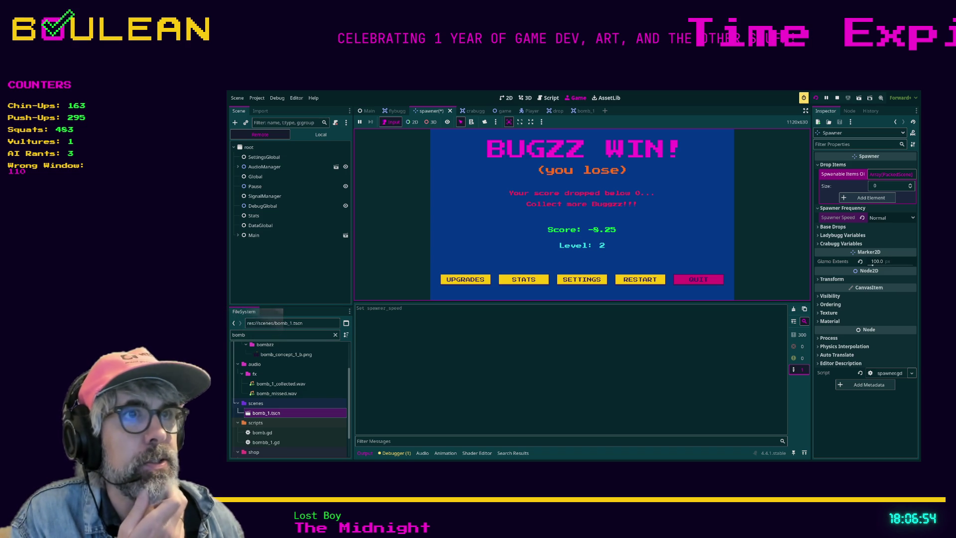
Step: Restart, relaunch with F5 at Normal speed, play to a −6.75 game over, then view player.gd
{"action": "key", "text": "Left"}
{"action": "key", "text": "Return"}
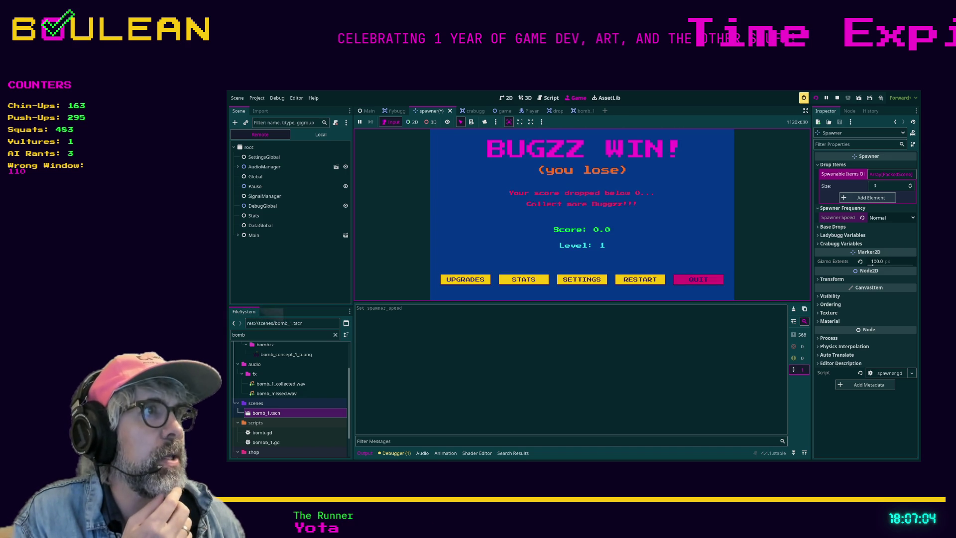
{"action": "left_click", "coordinate": [838, 218]}
{"action": "key", "text": "F5"}
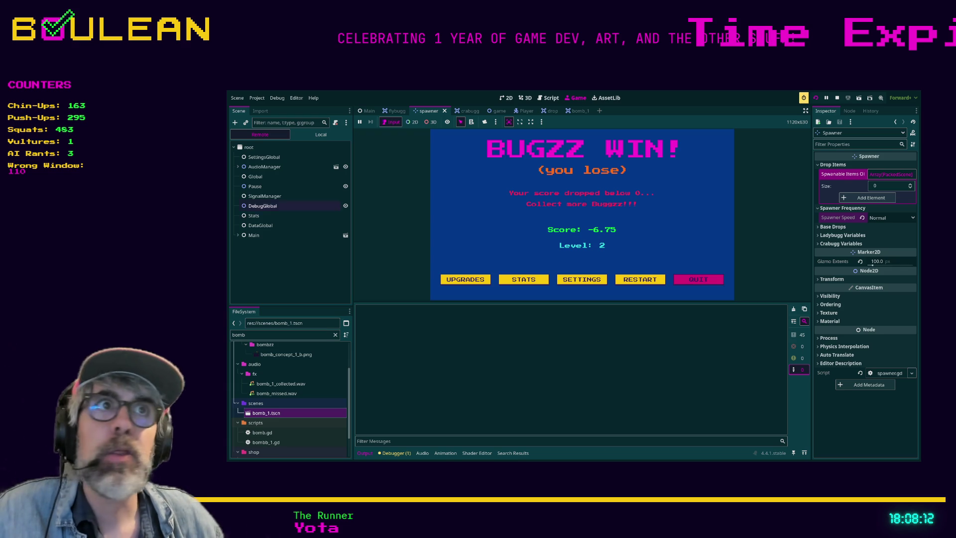
{"action": "left_click", "coordinate": [549, 97]}
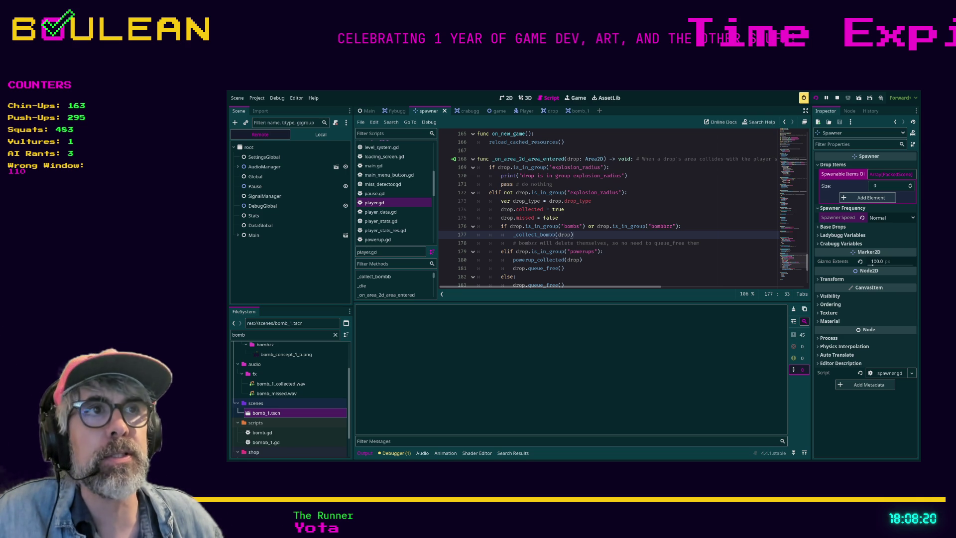
Step: Go to the drop.missed = false line in player.gd
{"action": "scroll", "coordinate": [607, 209], "scroll_direction": "down", "scroll_amount": 1}
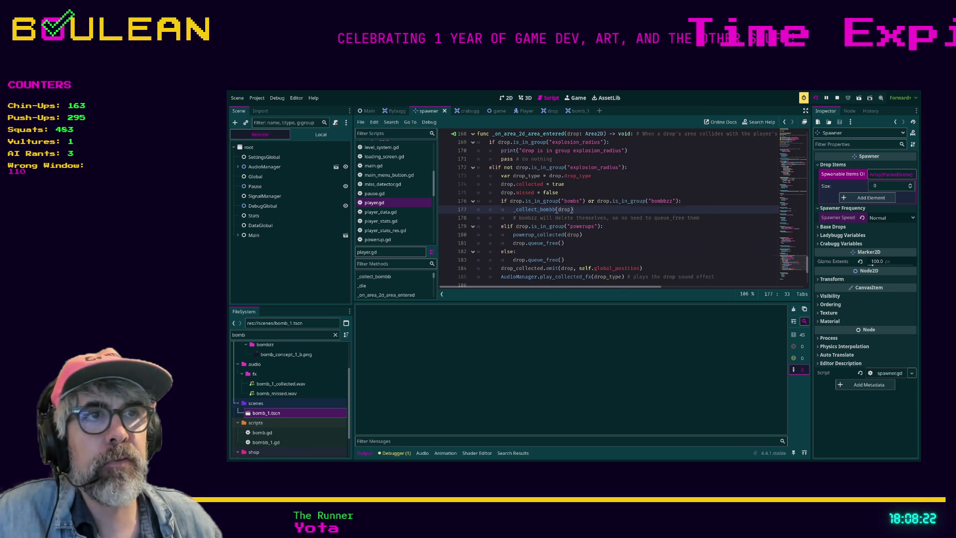
{"action": "left_click", "coordinate": [558, 192]}
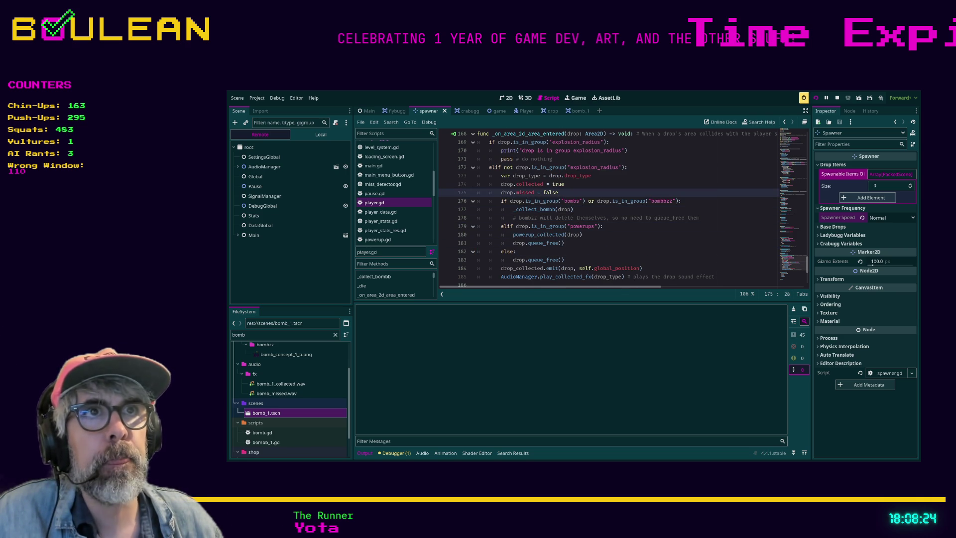
{"action": "scroll", "coordinate": [608, 209], "scroll_direction": "up", "scroll_amount": 1}
Step: Open the bomb_1 scene, stop the game, and select the ExplosionArea node
{"action": "left_click", "coordinate": [573, 111]}
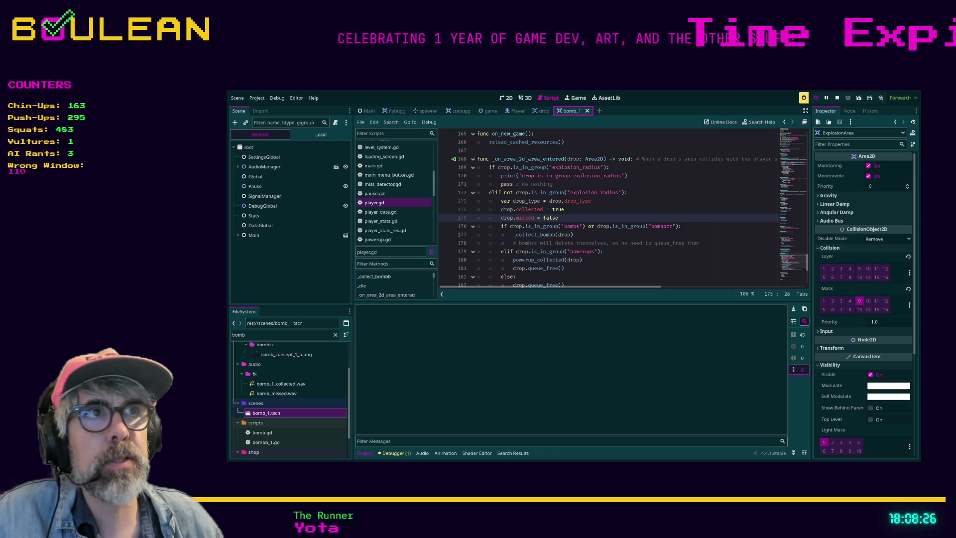
{"action": "left_click", "coordinate": [838, 98]}
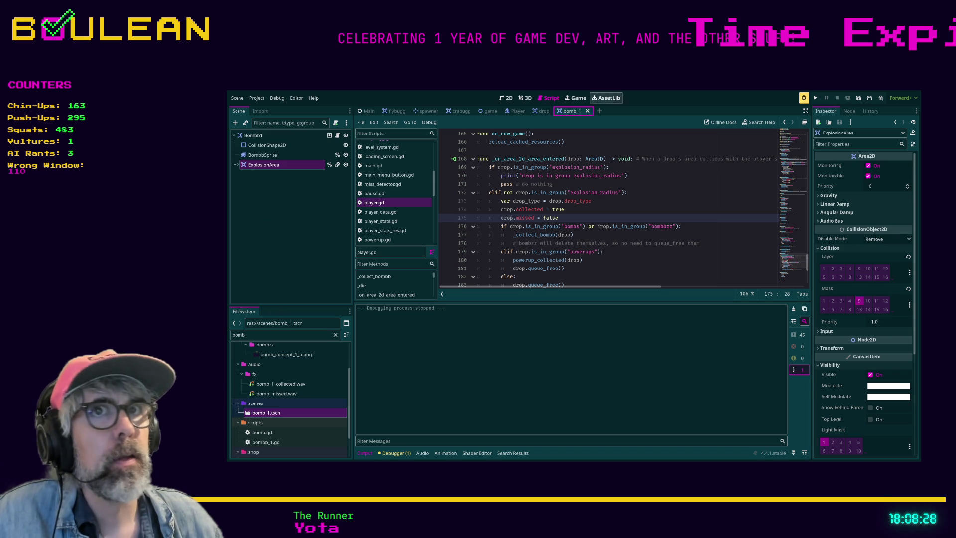
{"action": "left_click", "coordinate": [254, 135]}
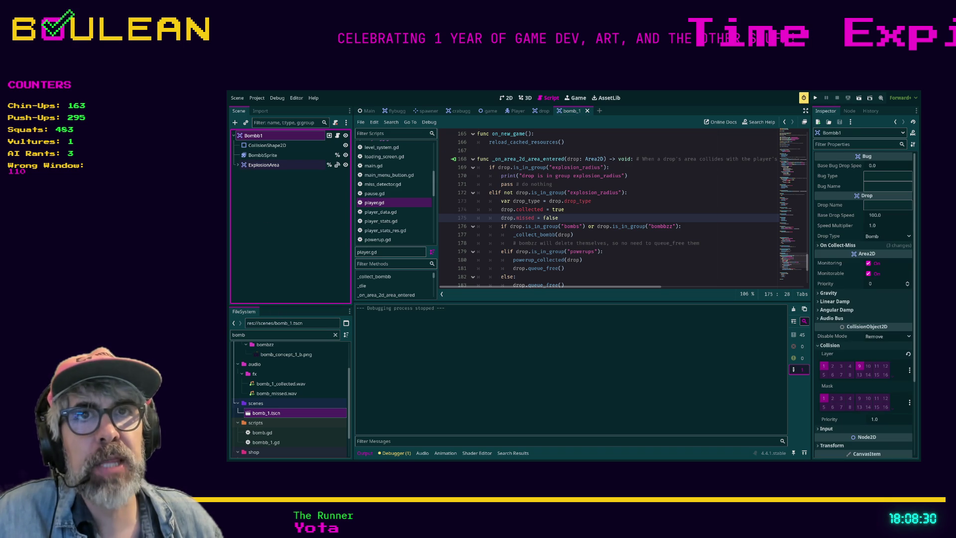
{"action": "left_click", "coordinate": [263, 164]}
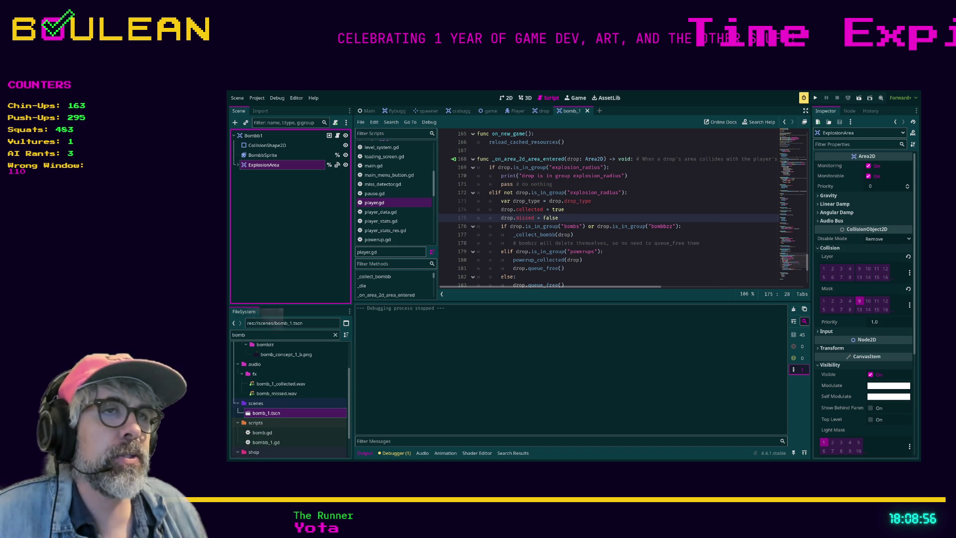
Step: Compare Bombb1 and ExplosionArea properties, then turn off ExplosionArea's Monitoring
{"action": "left_click", "coordinate": [253, 135]}
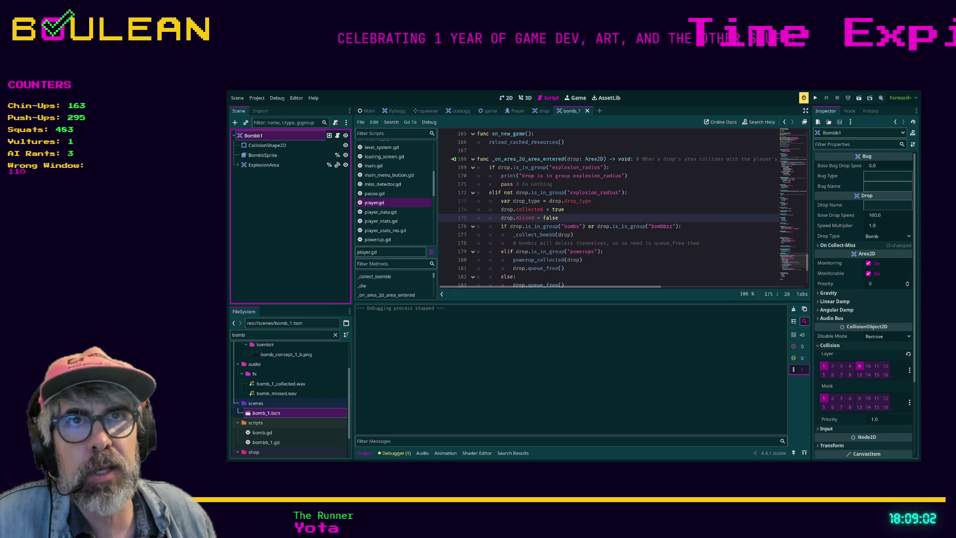
{"action": "left_click", "coordinate": [264, 165]}
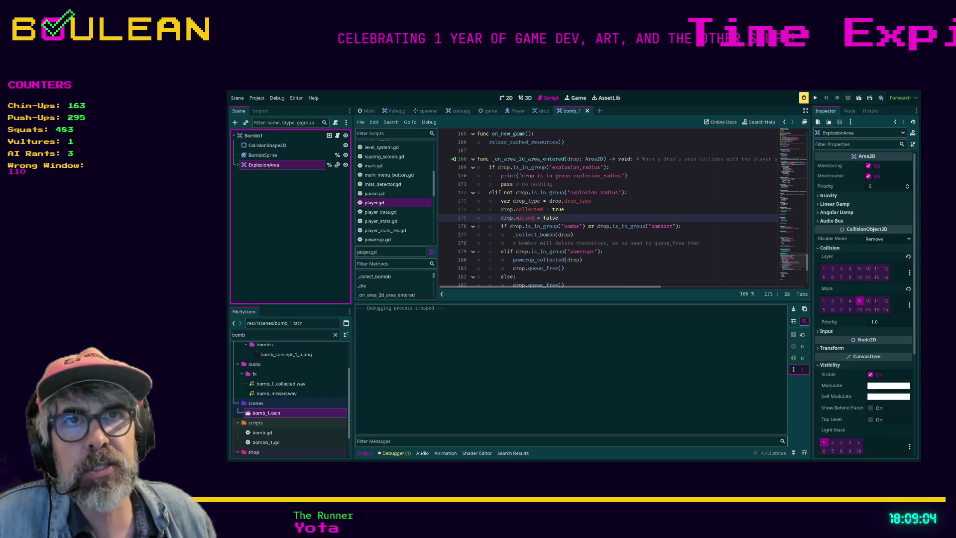
{"action": "left_click", "coordinate": [254, 135]}
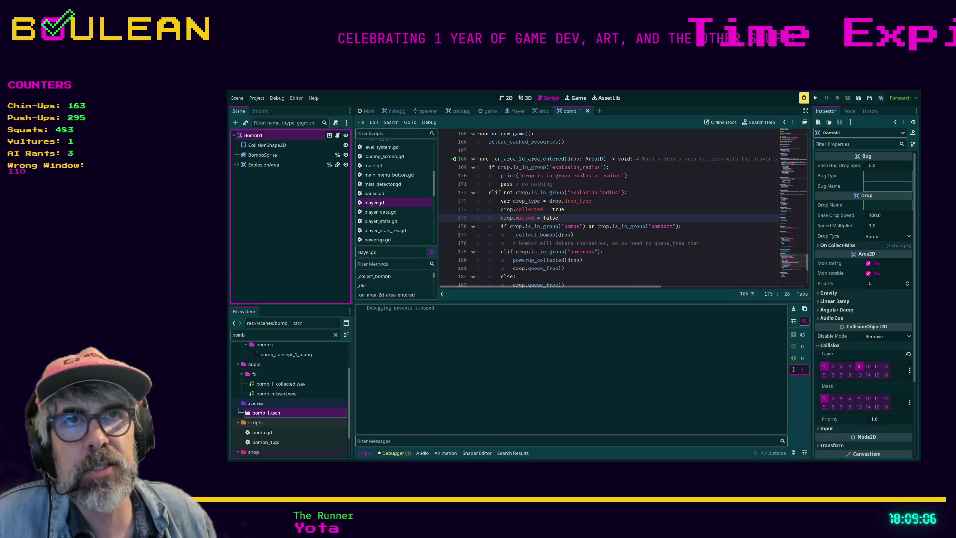
{"action": "left_click", "coordinate": [264, 165]}
{"action": "left_click", "coordinate": [253, 136]}
{"action": "left_click", "coordinate": [264, 165]}
{"action": "left_click", "coordinate": [254, 136]}
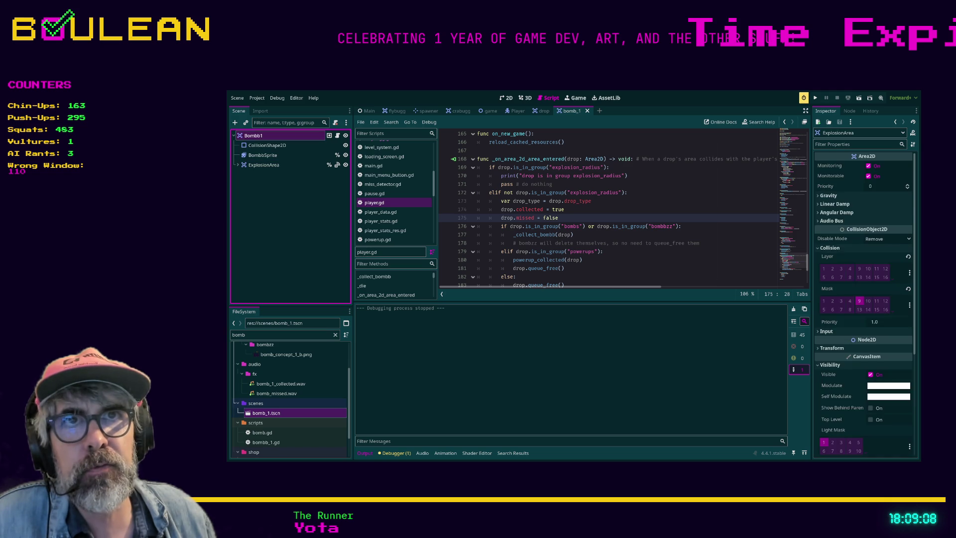
{"action": "left_click", "coordinate": [264, 165]}
{"action": "left_click", "coordinate": [253, 136]}
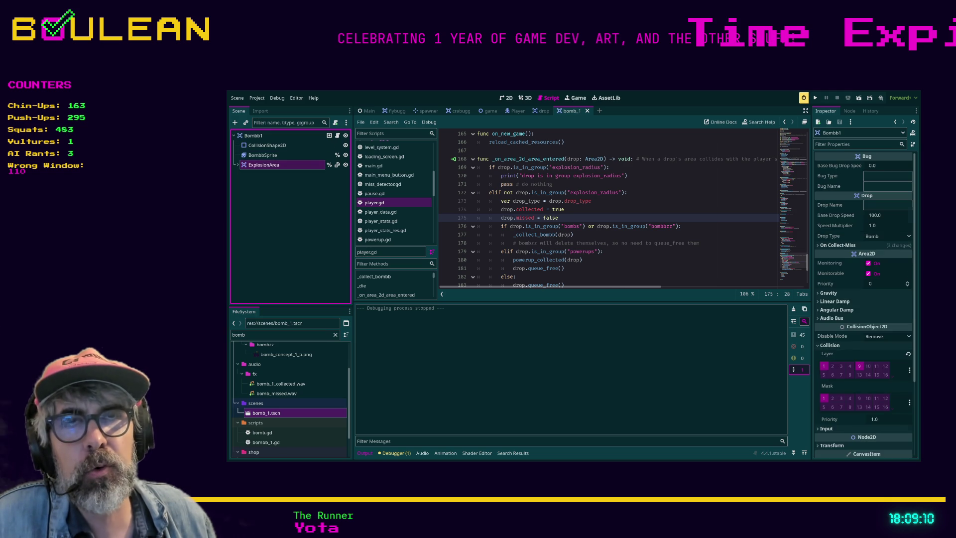
{"action": "left_click", "coordinate": [264, 164]}
{"action": "left_click", "coordinate": [254, 135]}
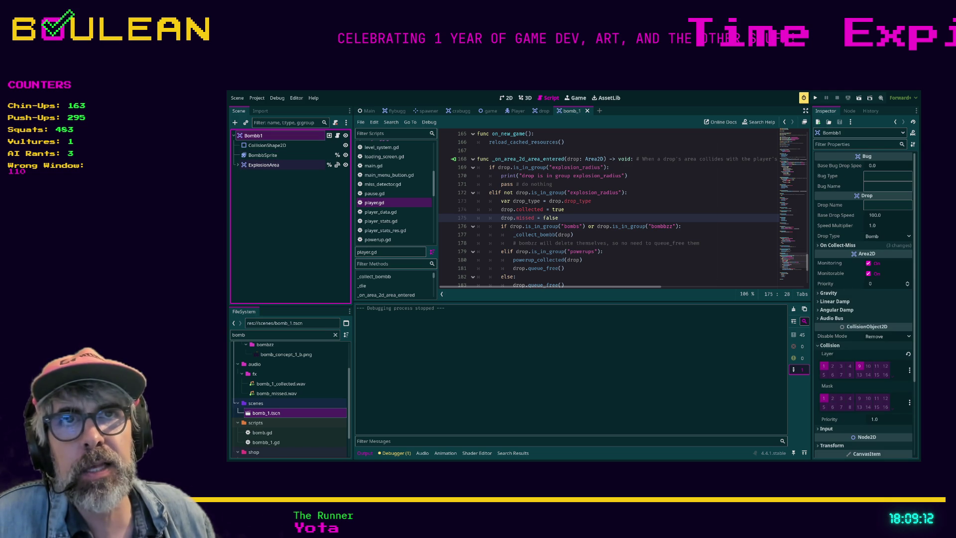
{"action": "left_click", "coordinate": [264, 165]}
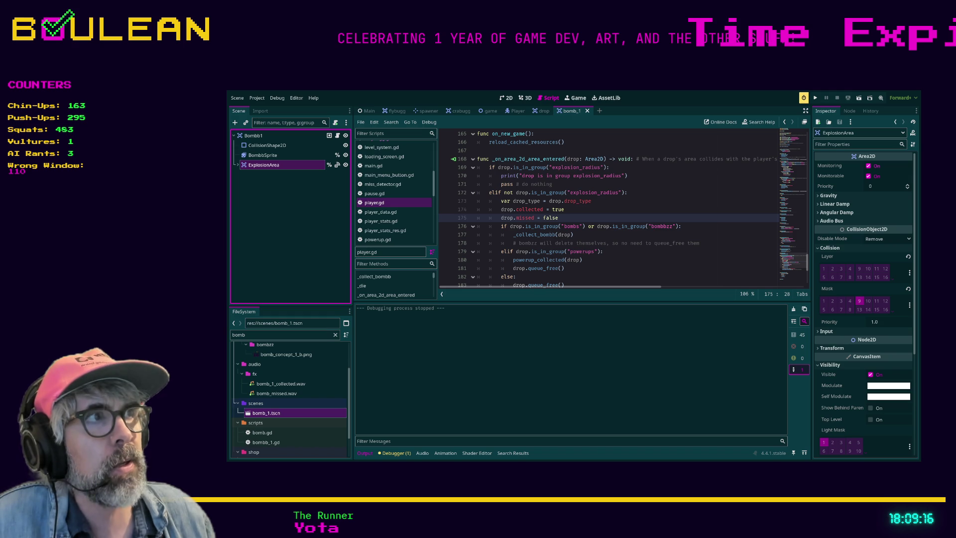
{"action": "left_click", "coordinate": [869, 166]}
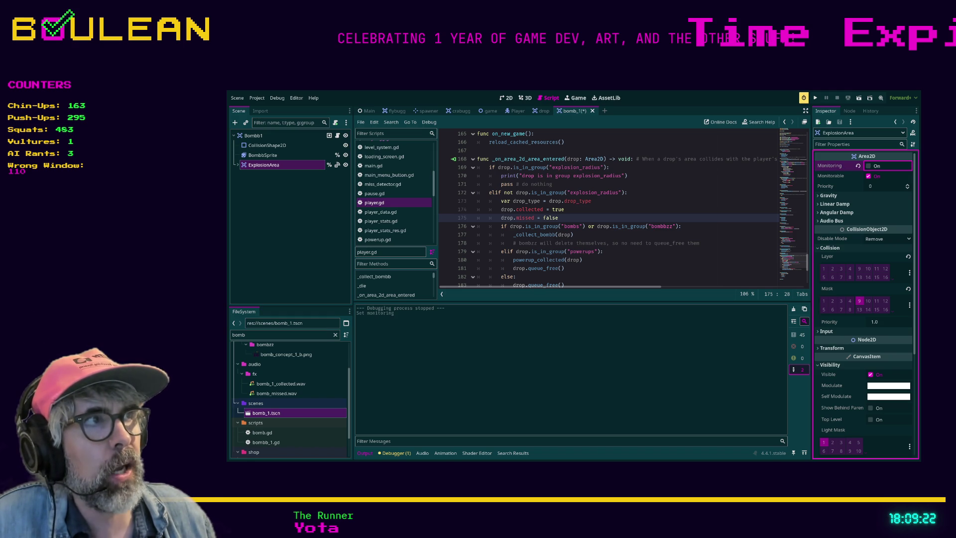
Step: Re-enable ExplosionArea Monitoring, inspect the sprite node, and review the bomb_1.gd script
{"action": "left_click", "coordinate": [869, 166]}
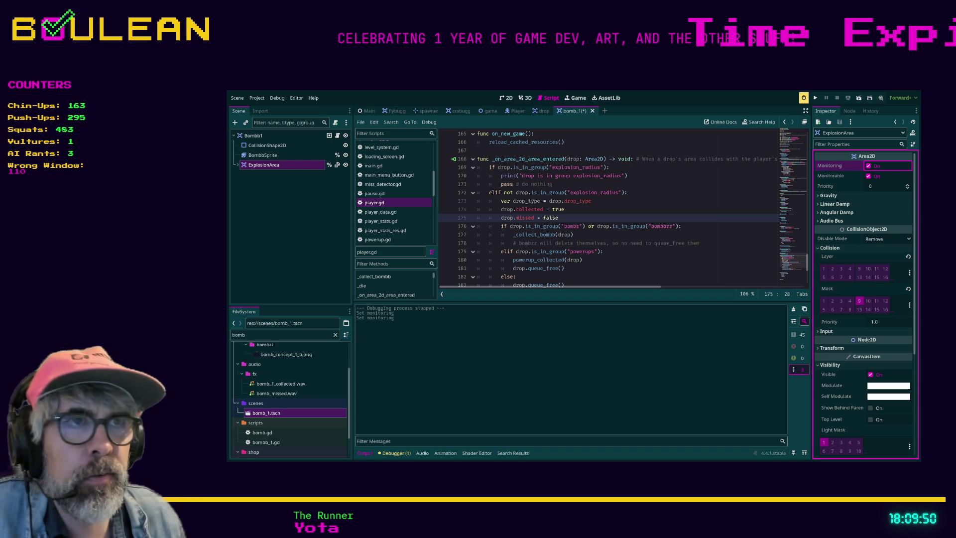
{"action": "left_click", "coordinate": [263, 155]}
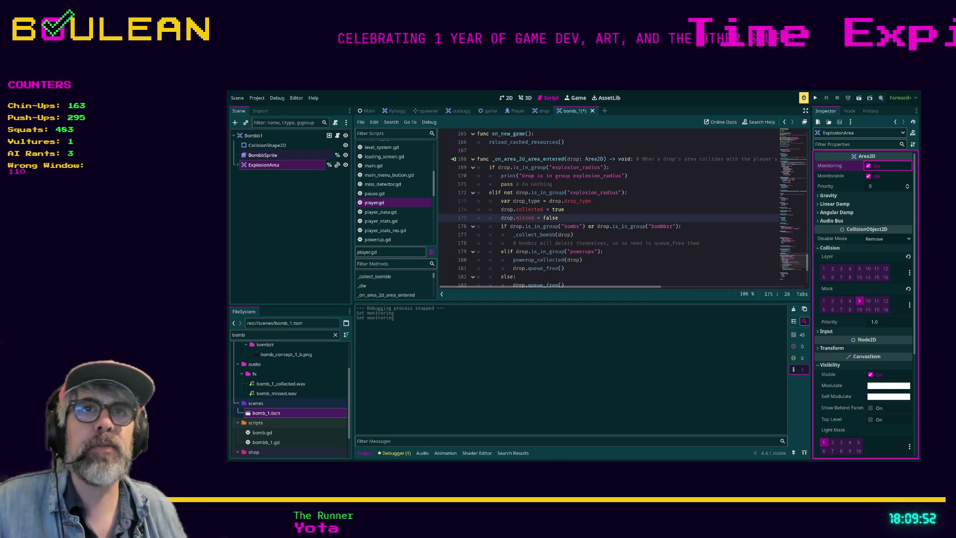
{"action": "left_click", "coordinate": [263, 164]}
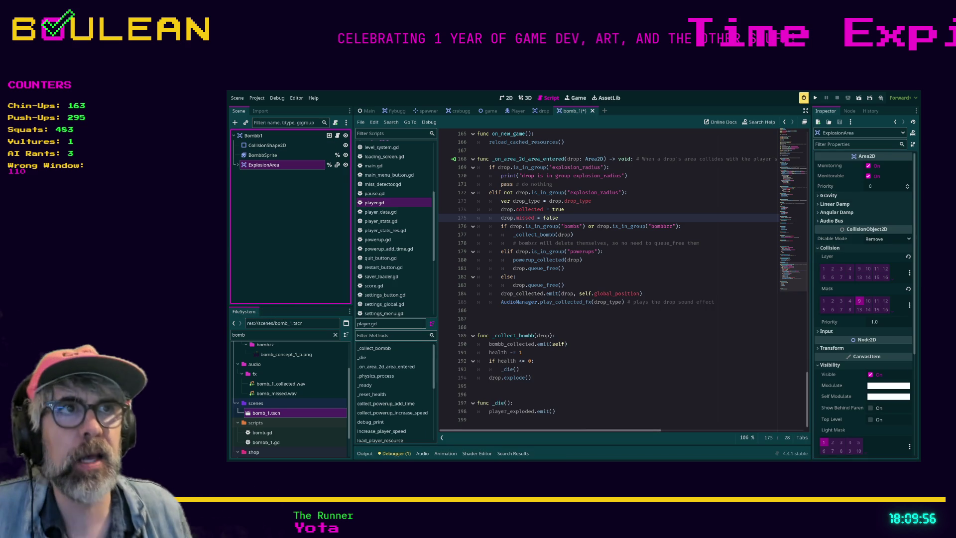
{"action": "scroll", "coordinate": [607, 279], "scroll_direction": "up", "scroll_amount": 3}
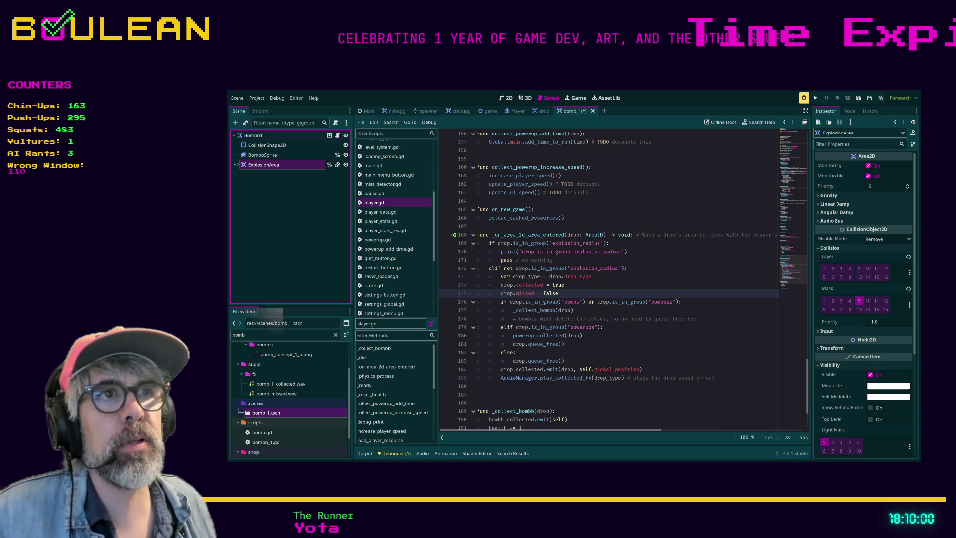
{"action": "key", "text": "alt+Left"}
{"action": "scroll", "coordinate": [622, 278], "scroll_direction": "up", "scroll_amount": 10}
{"action": "scroll", "coordinate": [623, 279], "scroll_direction": "up", "scroll_amount": 6}
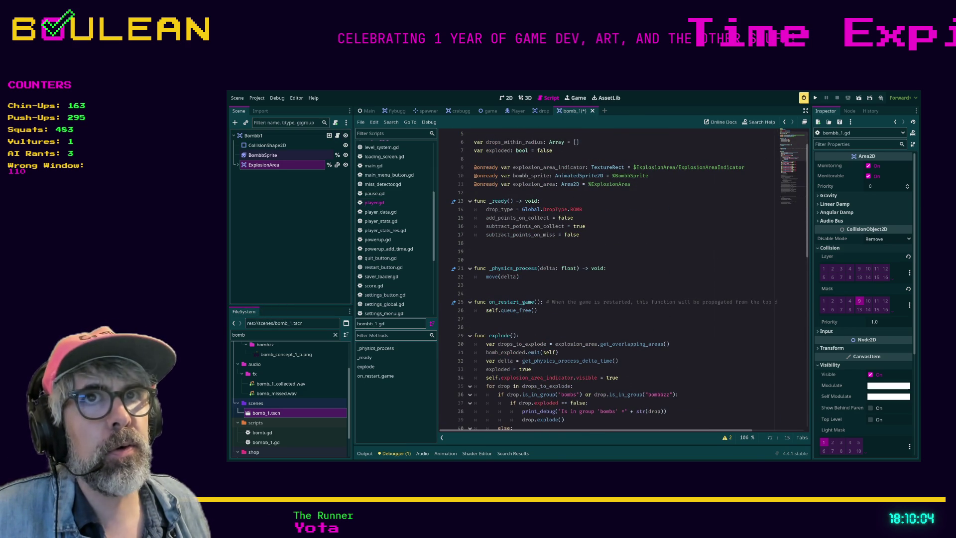
Step: Untick Monitoring and Monitorable on ExplosionArea and run the project with F5
{"action": "left_click", "coordinate": [263, 155]}
{"action": "left_click", "coordinate": [264, 165]}
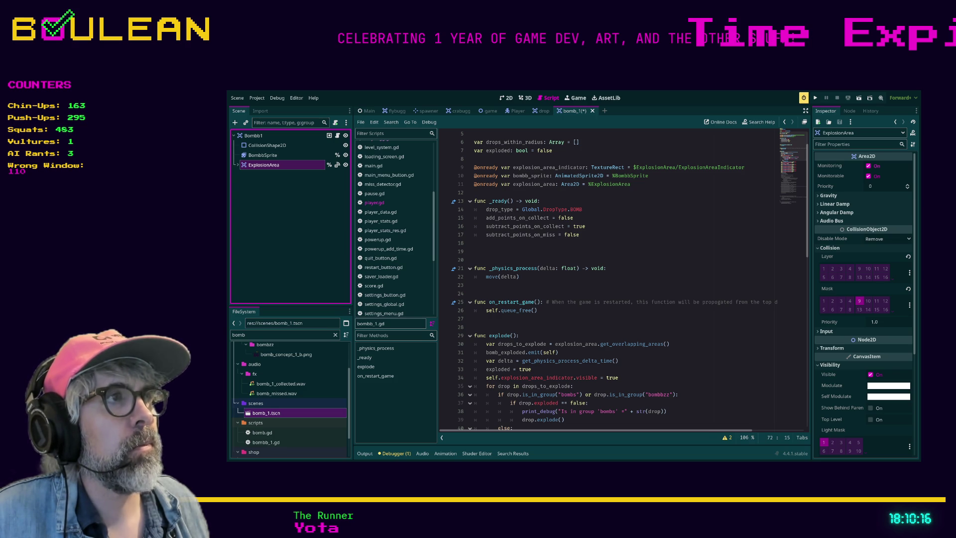
{"action": "left_click", "coordinate": [868, 166]}
{"action": "left_click", "coordinate": [869, 176]}
{"action": "left_click", "coordinate": [586, 226]}
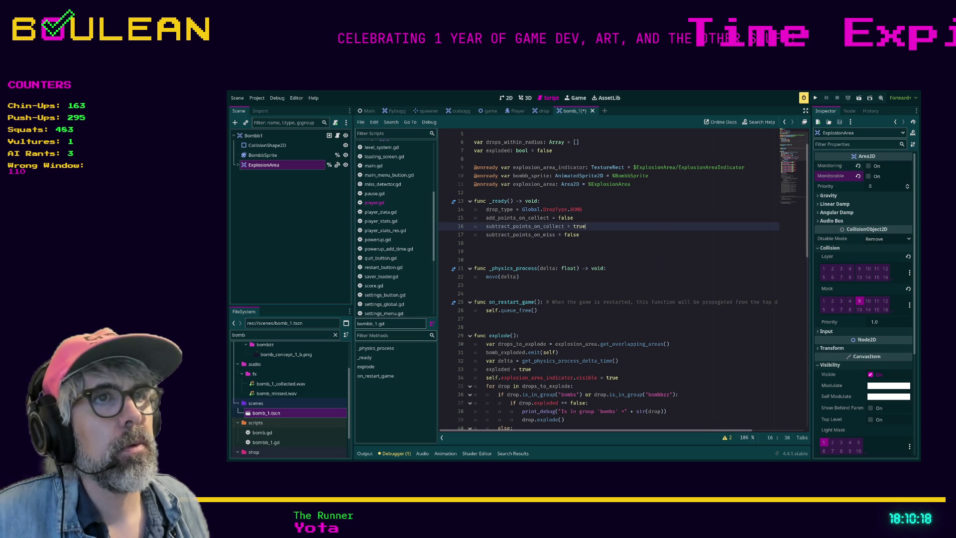
{"action": "key", "text": "F5"}
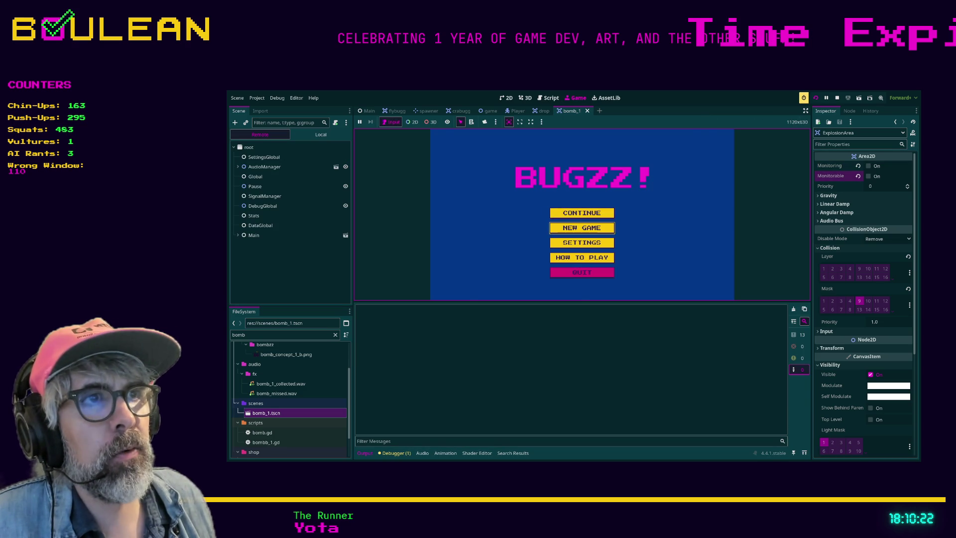
Step: Start a new game from the menu, play until losing, and restart
{"action": "left_click", "coordinate": [586, 227]}
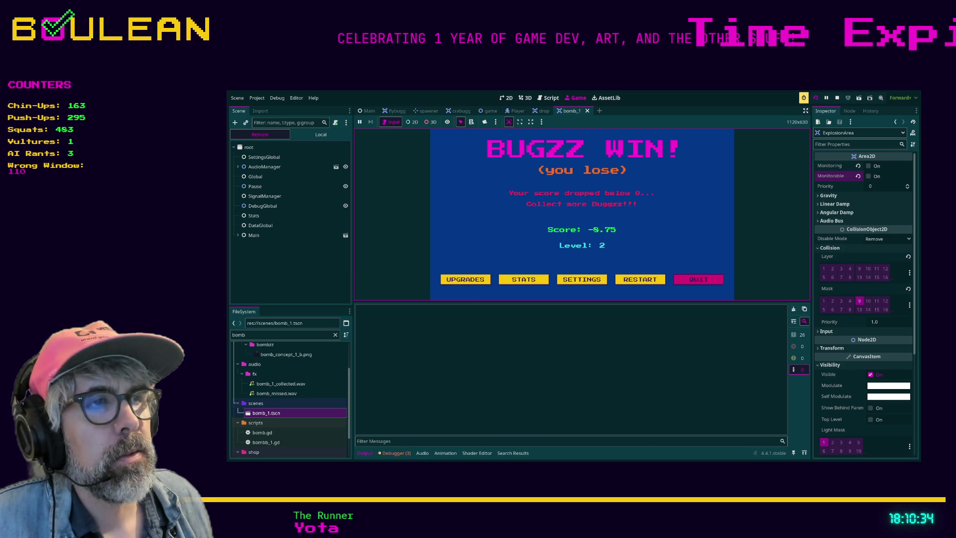
{"action": "key", "text": "Right"}
{"action": "key", "text": "Return"}
Step: Play level 2 with the paddle, then stop the game and go to line 19 of bomb_1.gd
{"action": "key", "text": "Left"}
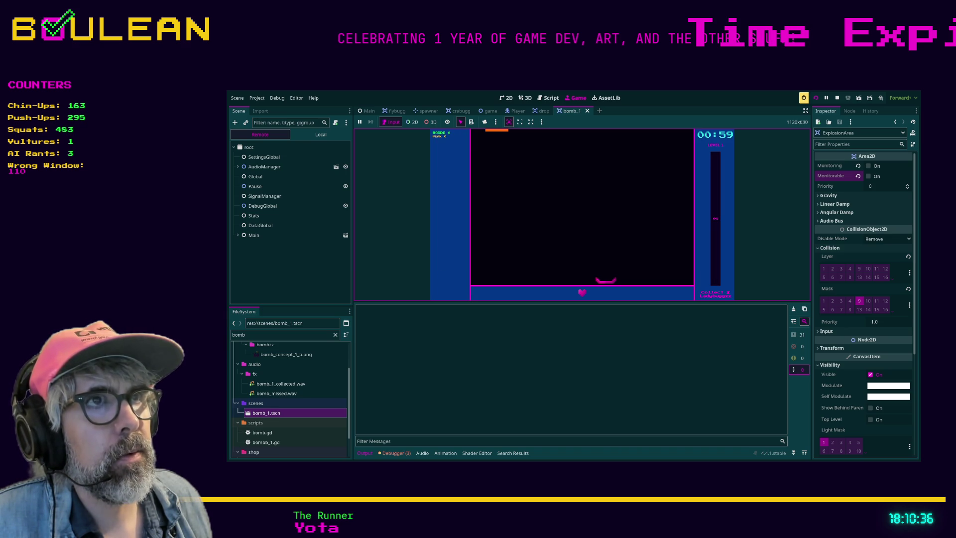
{"action": "key", "text": "Left"}
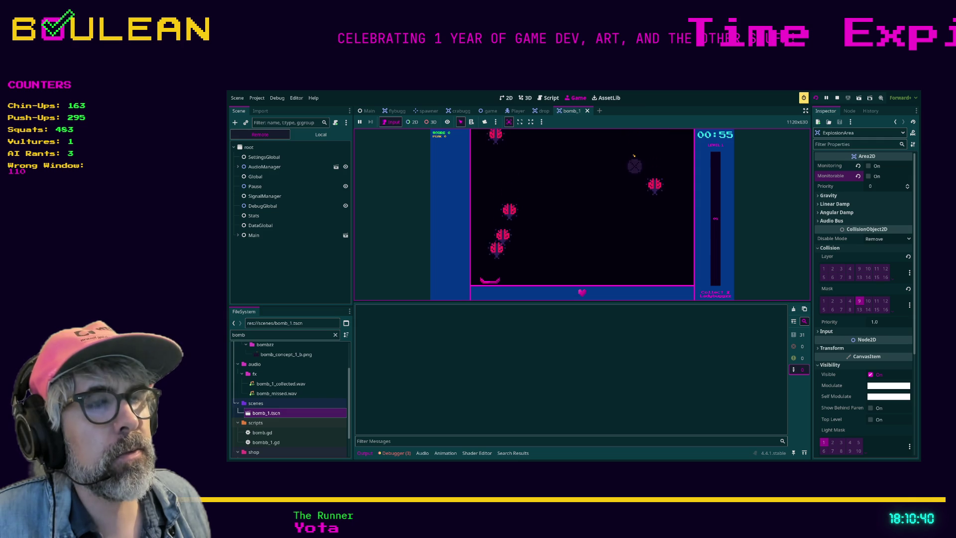
{"action": "key", "text": "Right"}
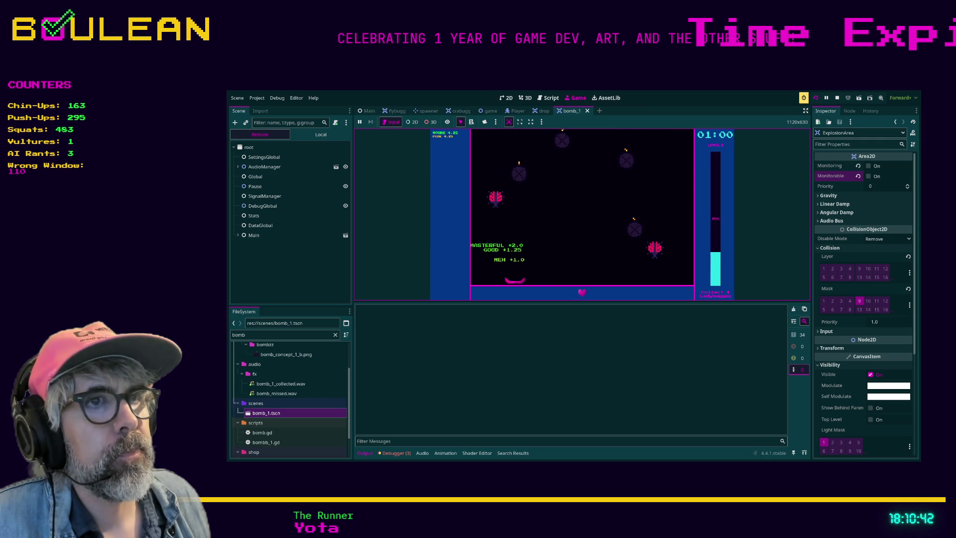
{"action": "key", "text": "Left"}
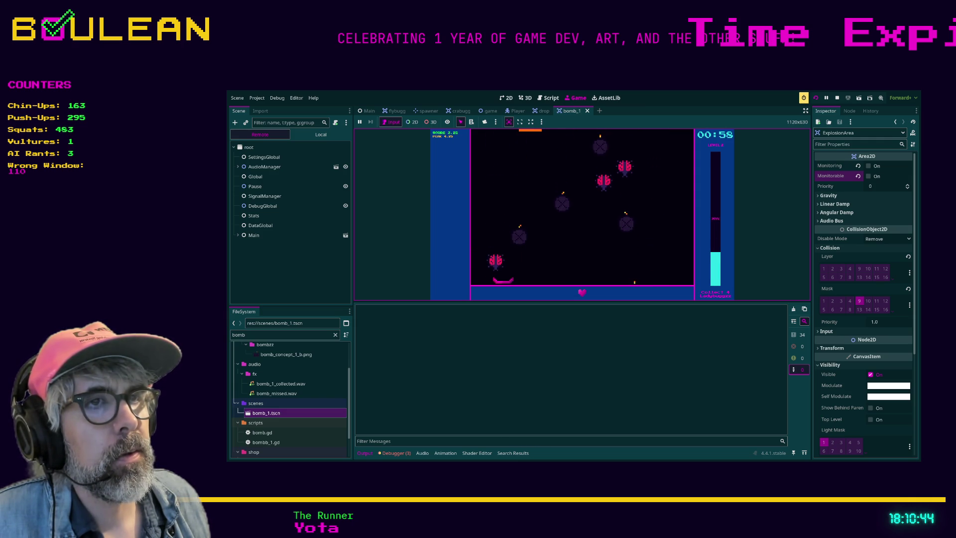
{"action": "key", "text": "Right"}
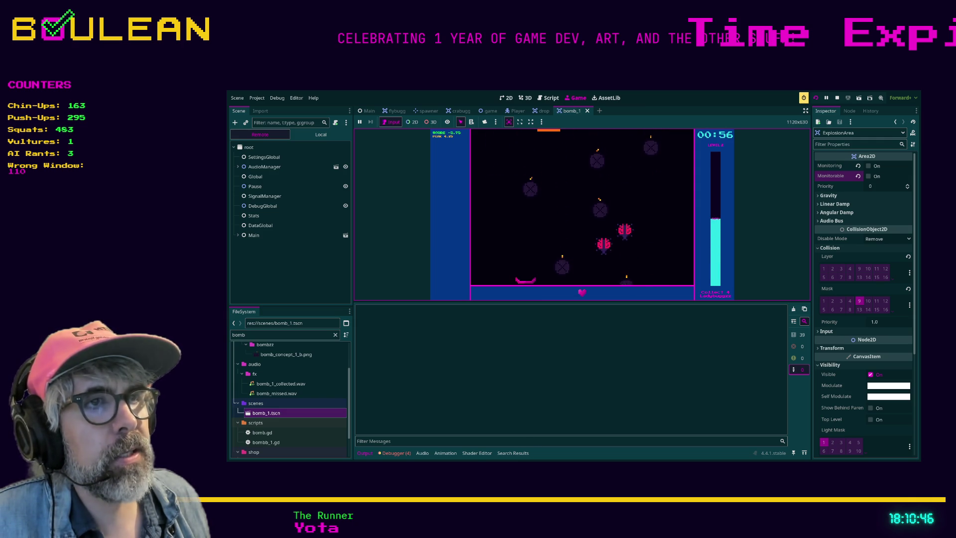
{"action": "key", "text": "Right"}
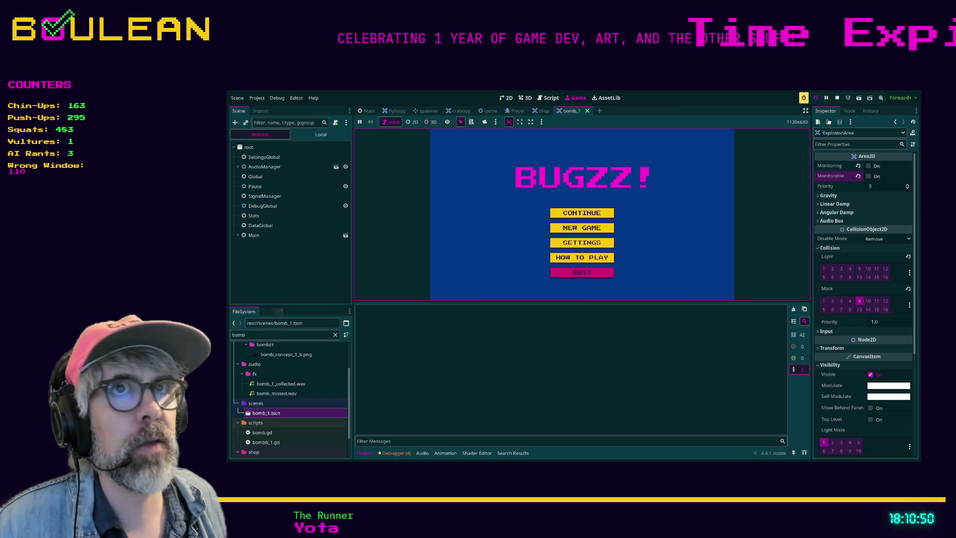
{"action": "key", "text": "F7"}
{"action": "key", "text": "F8"}
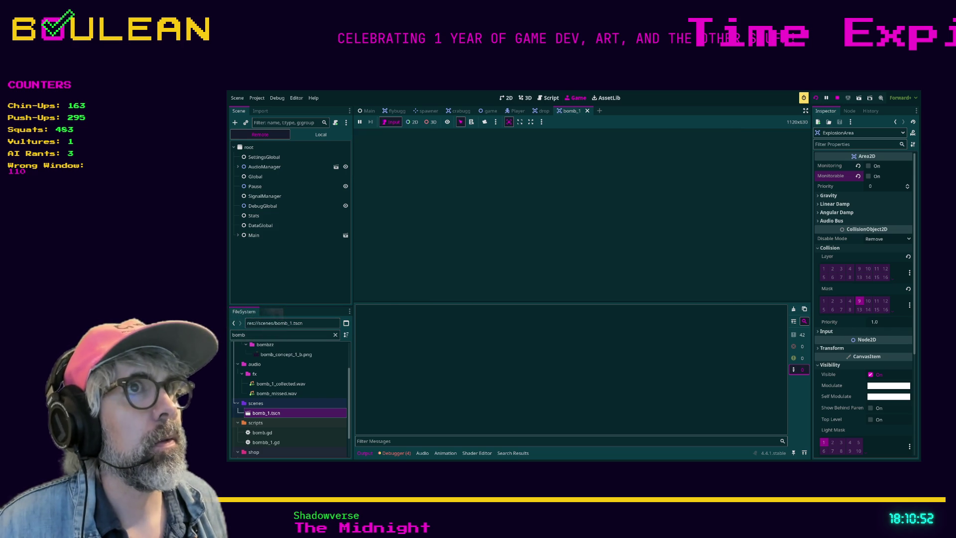
{"action": "left_click", "coordinate": [474, 251]}
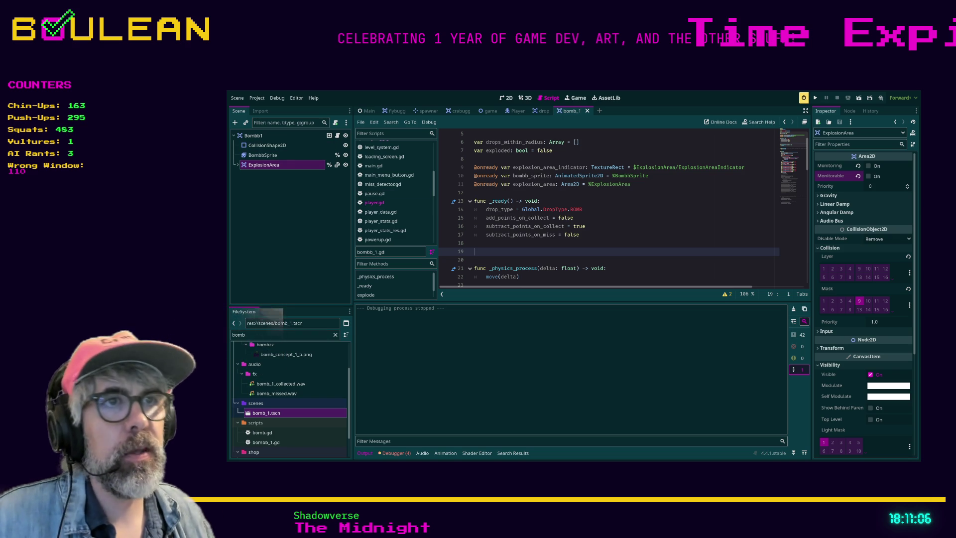
Step: Add 'explosion_area.monitorable = true' inside explode()
{"action": "scroll", "coordinate": [607, 209], "scroll_direction": "down", "scroll_amount": 3}
{"action": "scroll", "coordinate": [608, 209], "scroll_direction": "down", "scroll_amount": 3}
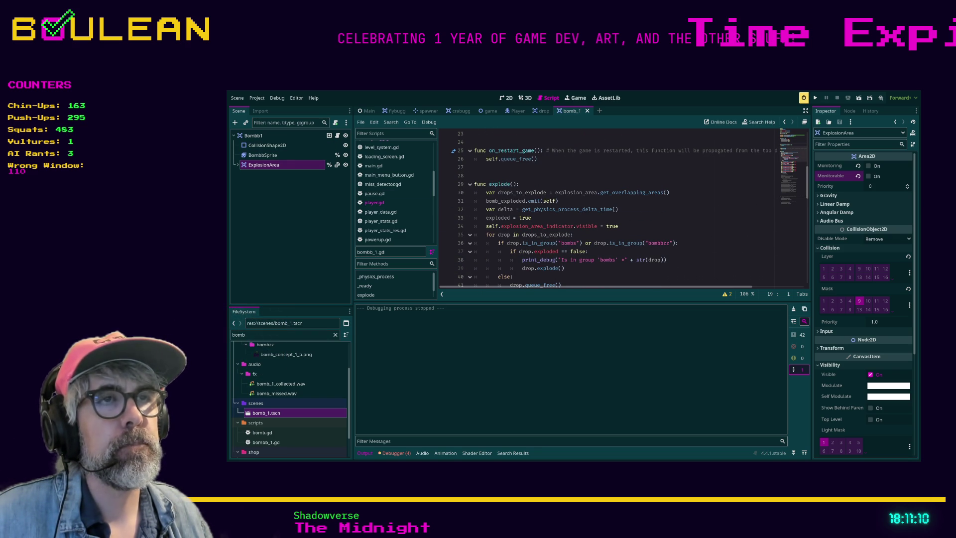
{"action": "left_click", "coordinate": [519, 184]}
{"action": "key", "text": "Return"}
{"action": "type", "text": "expl"}
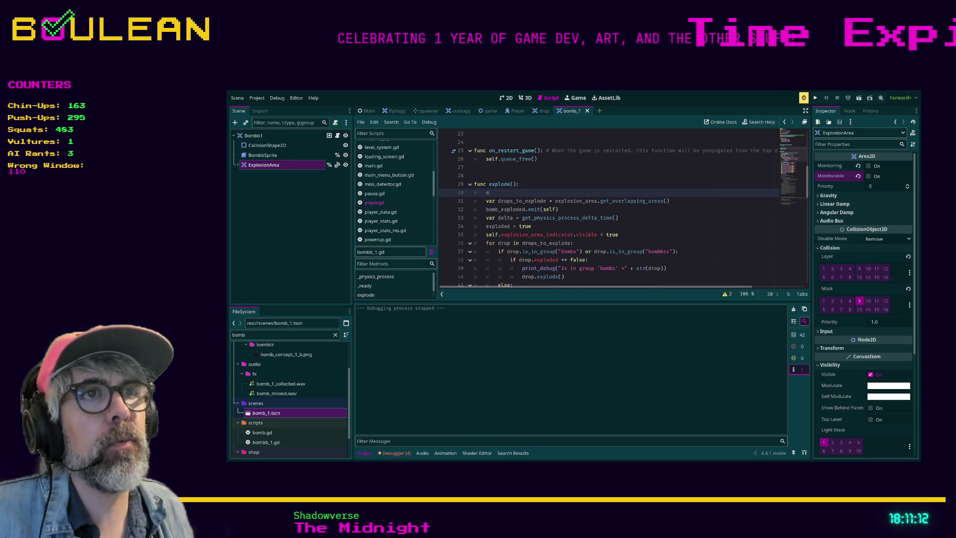
{"action": "type", "text": "osion_area."}
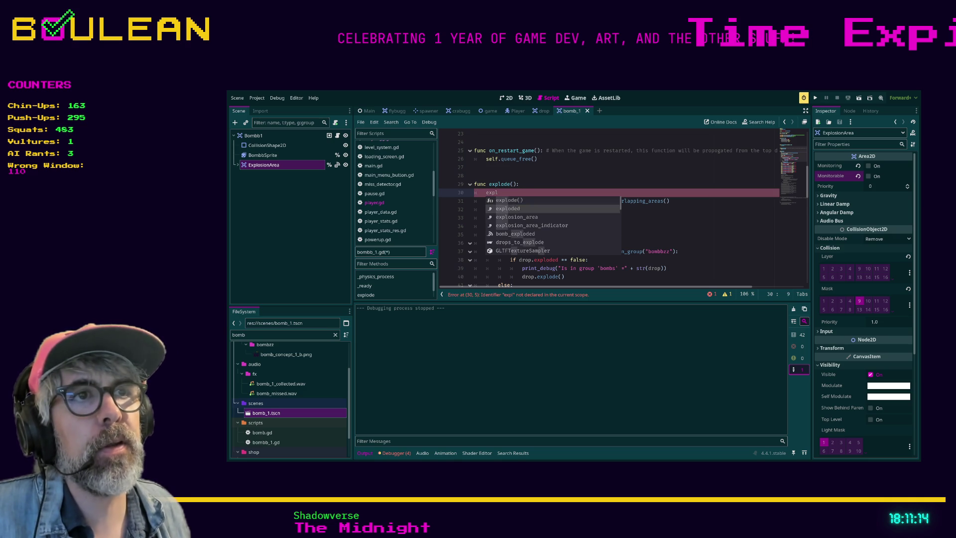
{"action": "type", "text": "mo"}
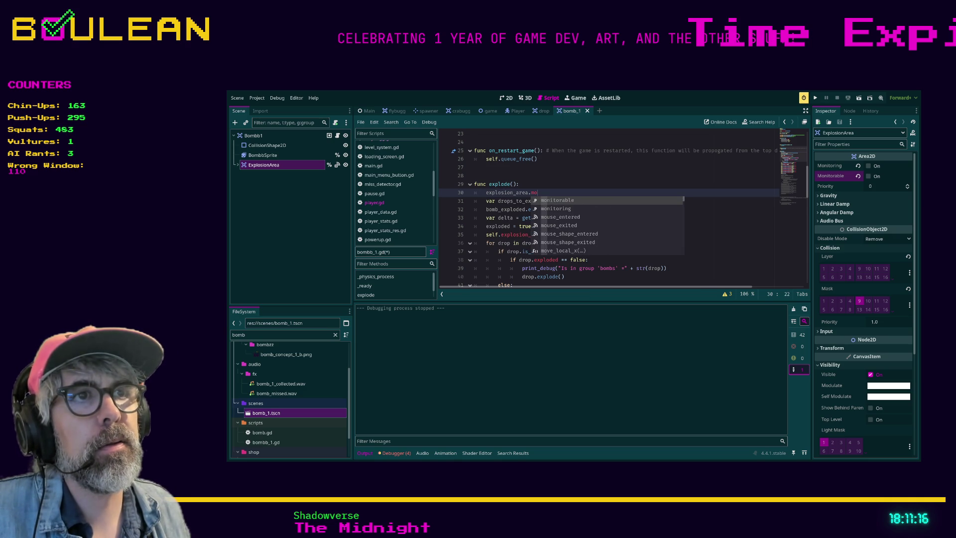
{"action": "key", "text": "Return"}
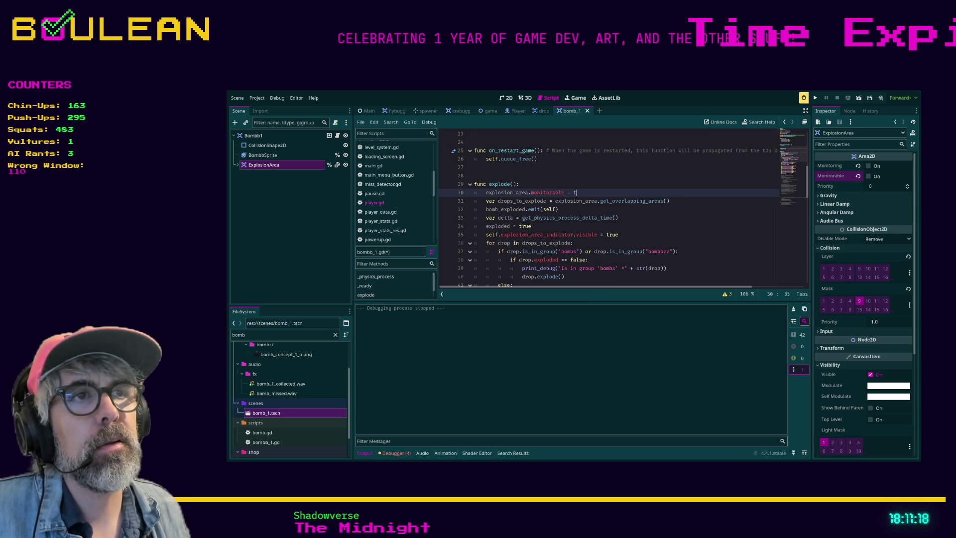
Step: Add 'explosion_area.monitoring = true' below it, save bomb_1.gd, and run the game
{"action": "key", "text": "Return"}
{"action": "type", "text": "plosion"}
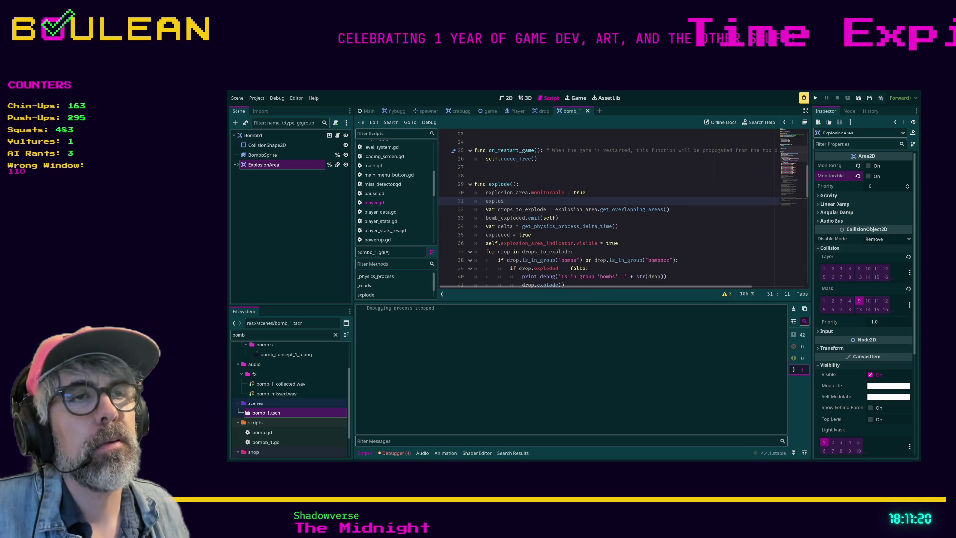
{"action": "type", "text": "_area.moni"}
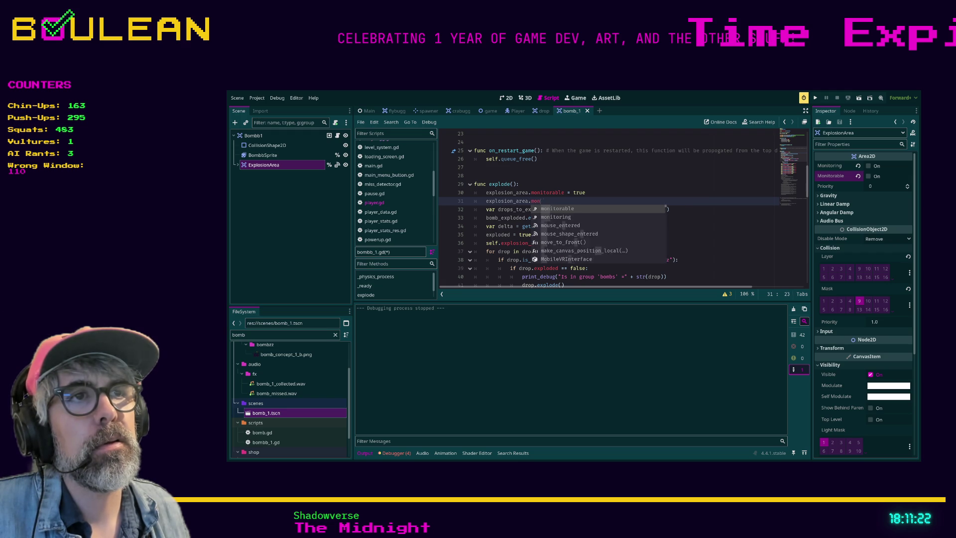
{"action": "key", "text": "Down"}
{"action": "key", "text": "Return"}
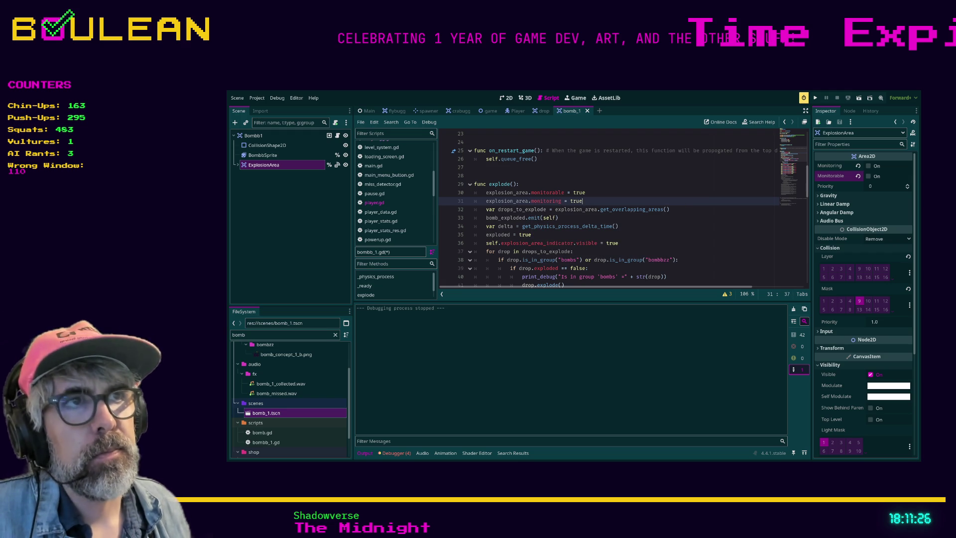
{"action": "left_click", "coordinate": [586, 192]}
{"action": "key", "text": "ctrl+s"}
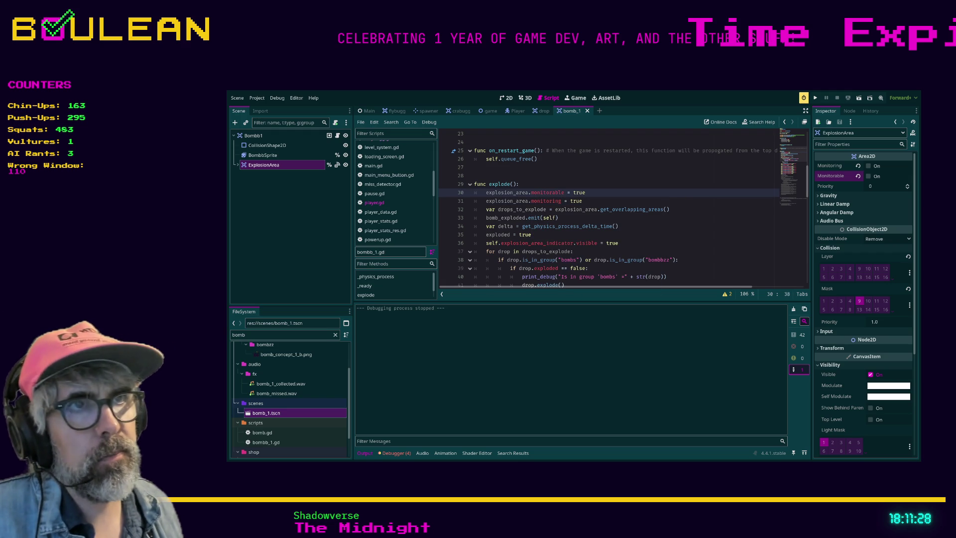
{"action": "key", "text": "F5"}
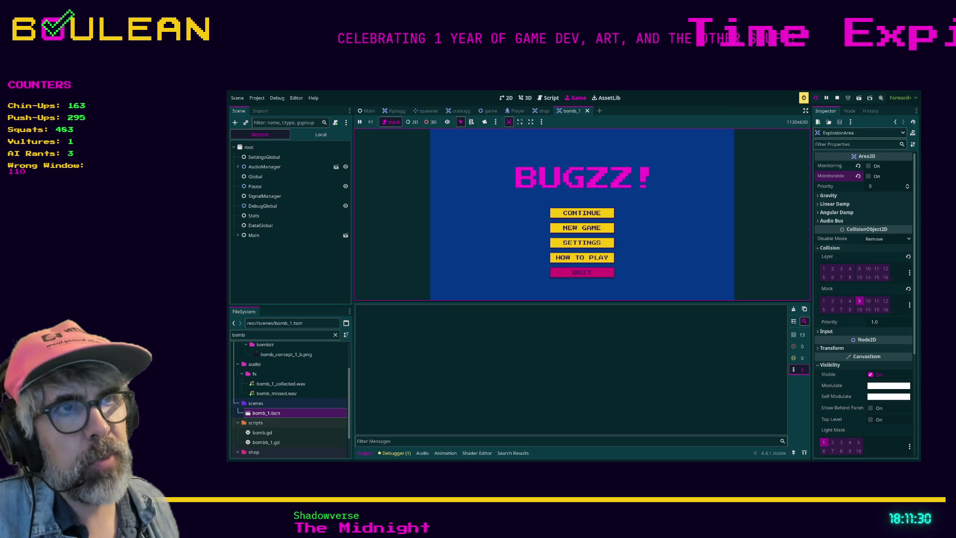
Step: Start a new game and play the first round until it ends
{"action": "left_click", "coordinate": [582, 227]}
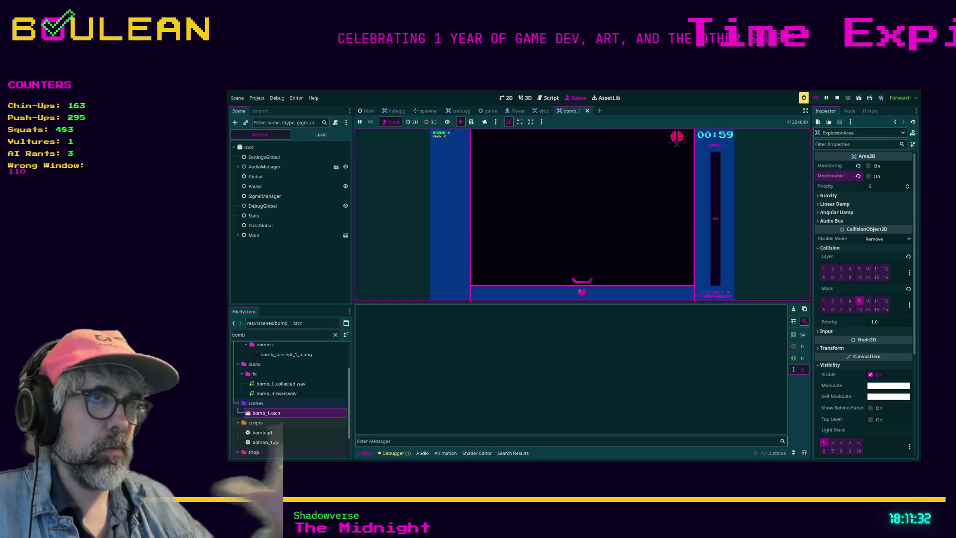
{"action": "key", "text": "Right"}
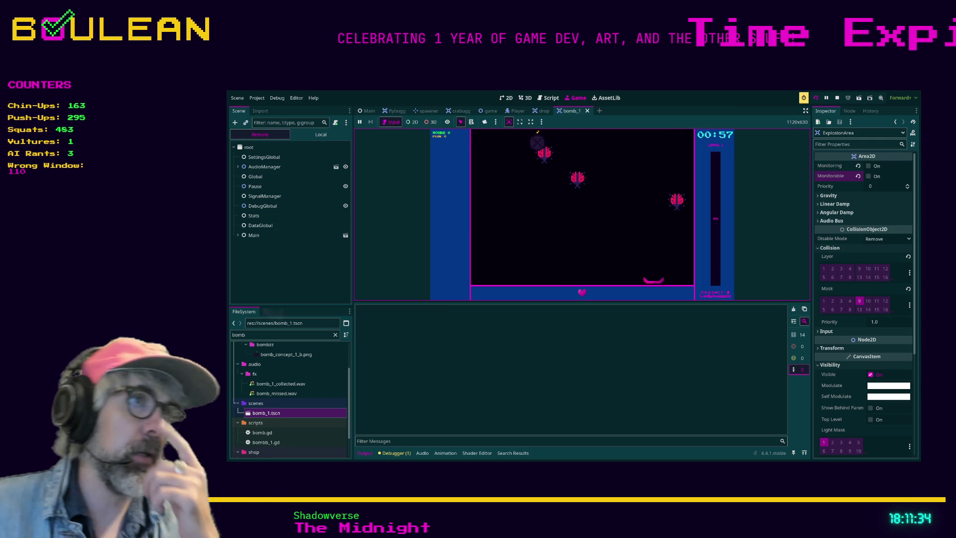
{"action": "key", "text": "Right"}
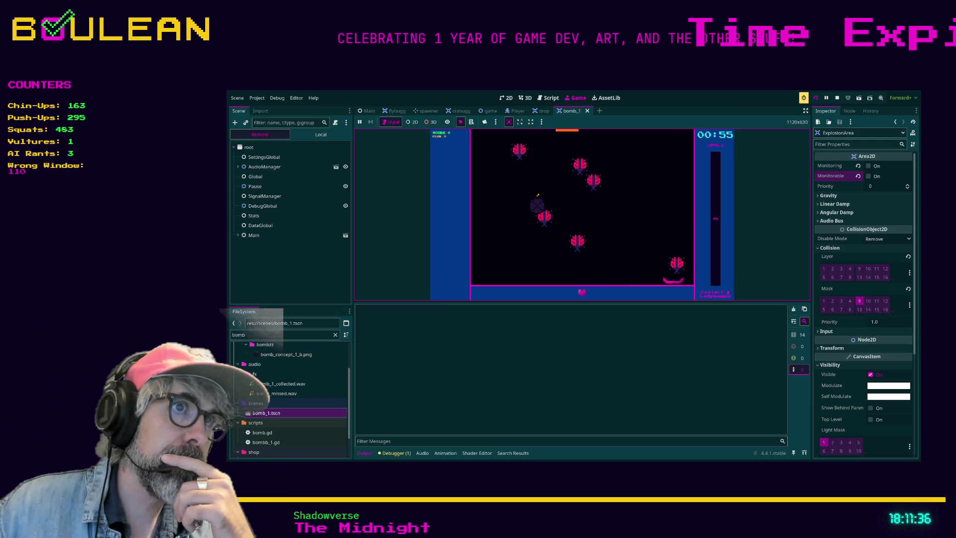
{"action": "key", "text": "Left"}
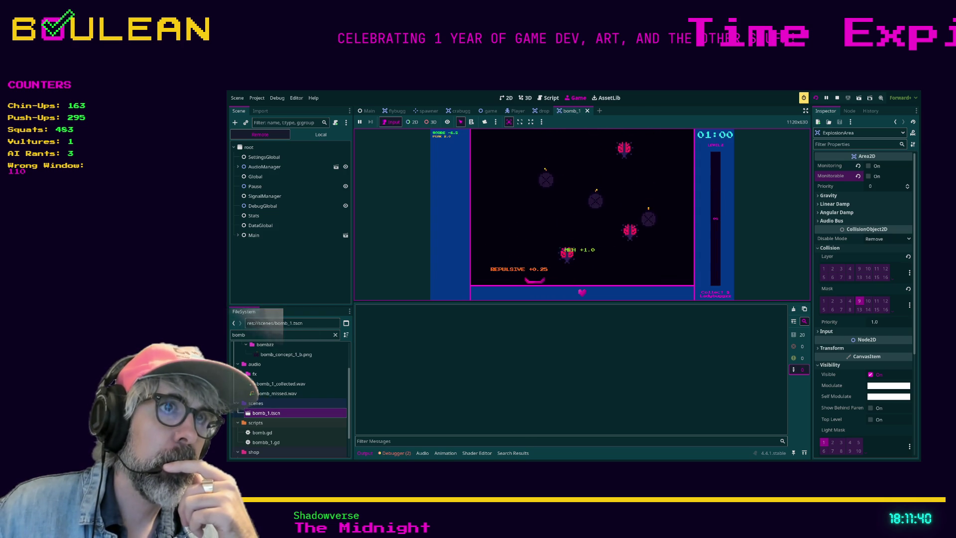
{"action": "key", "text": "Right"}
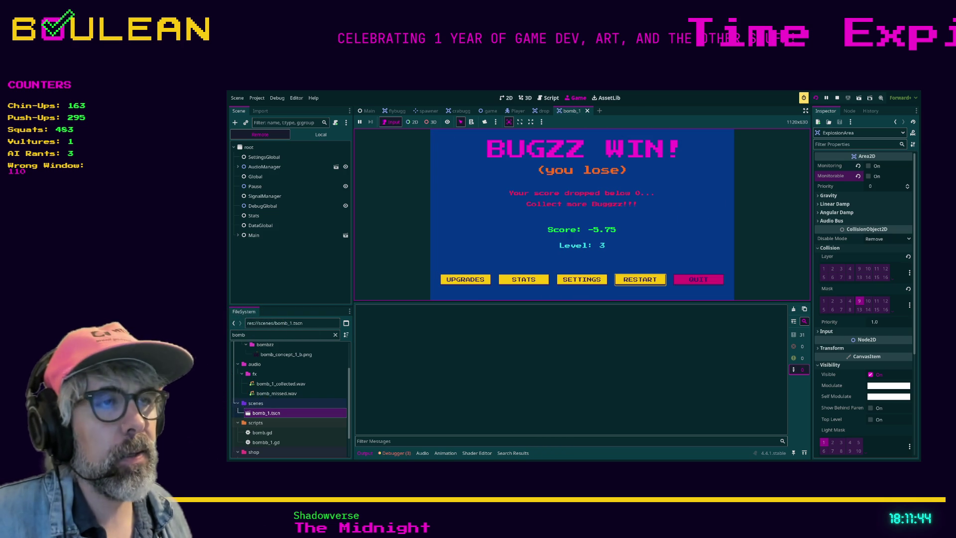
Step: Restart and play until the game ends at −4.75 on Level 3, then stop it with F8
{"action": "key", "text": "Return"}
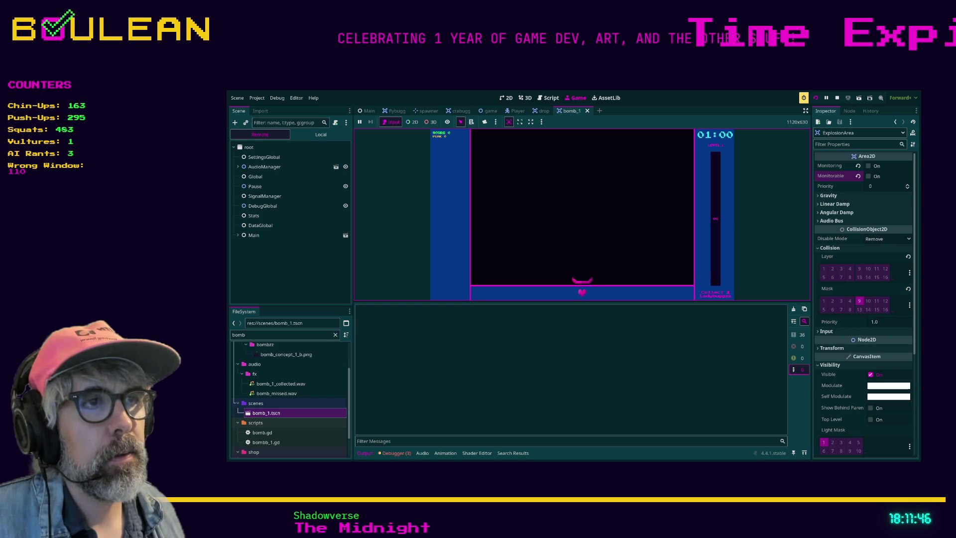
{"action": "key", "text": "Left"}
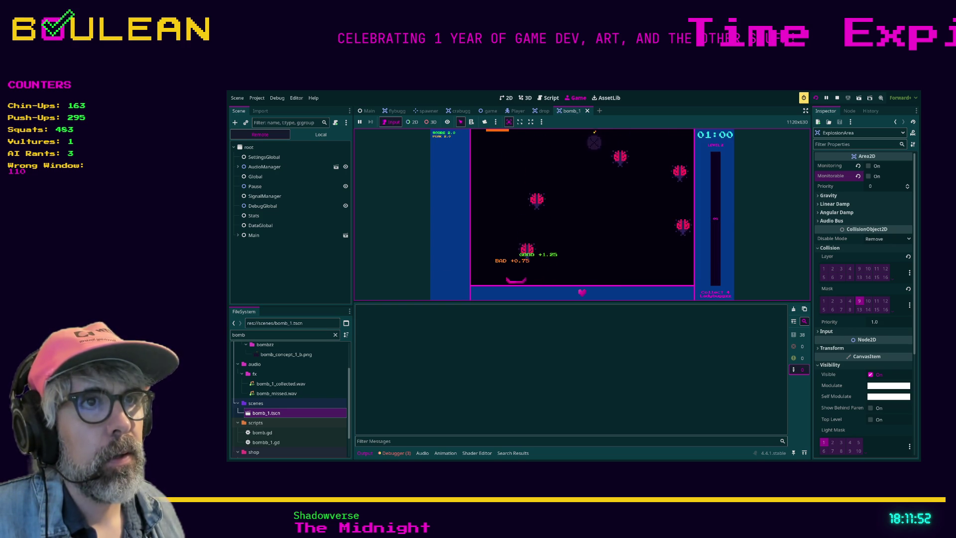
{"action": "key", "text": "Left"}
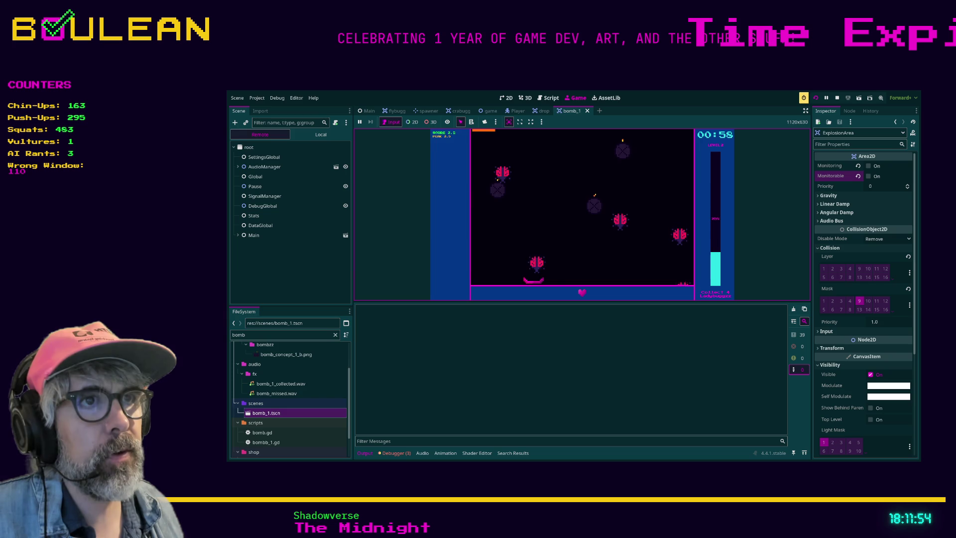
{"action": "key", "text": "Right"}
{"action": "key", "text": "Right"}
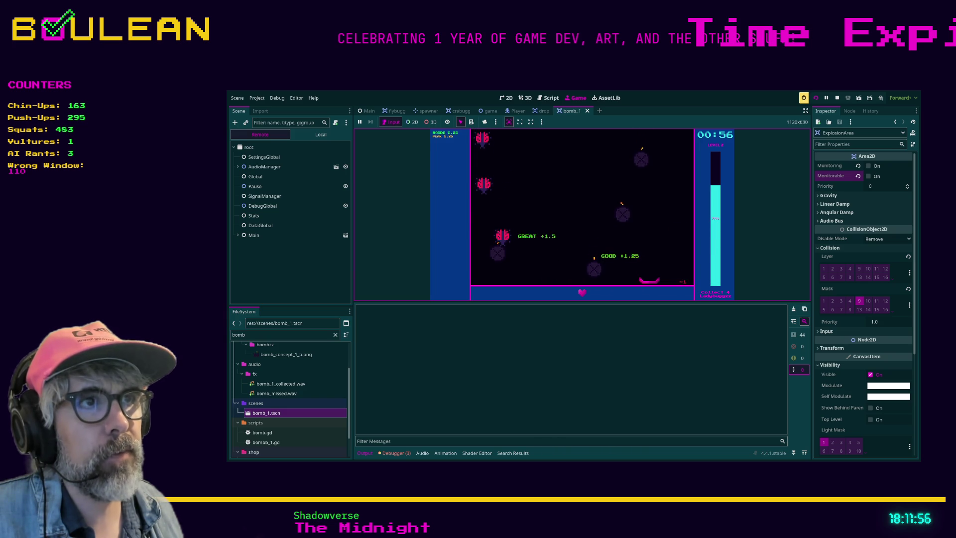
{"action": "key", "text": "Left"}
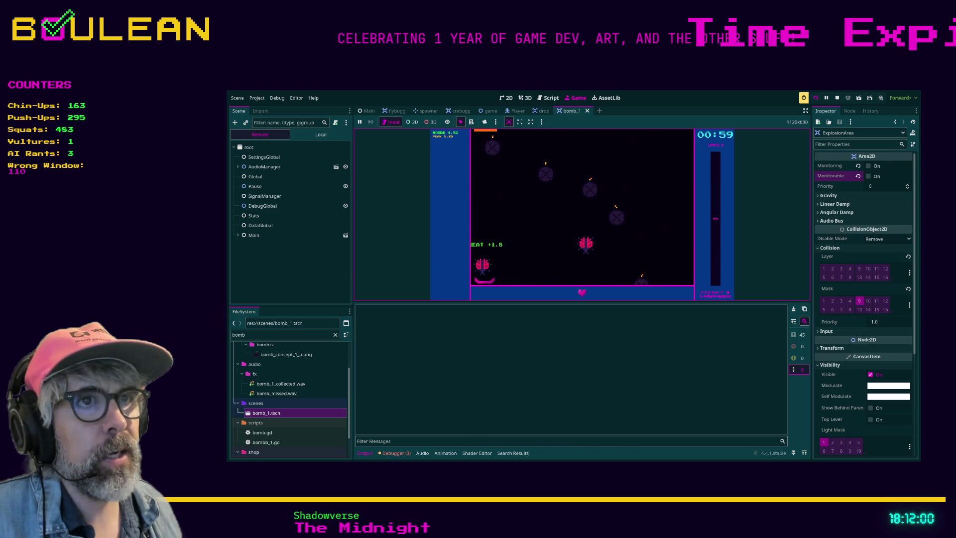
{"action": "key", "text": "Right"}
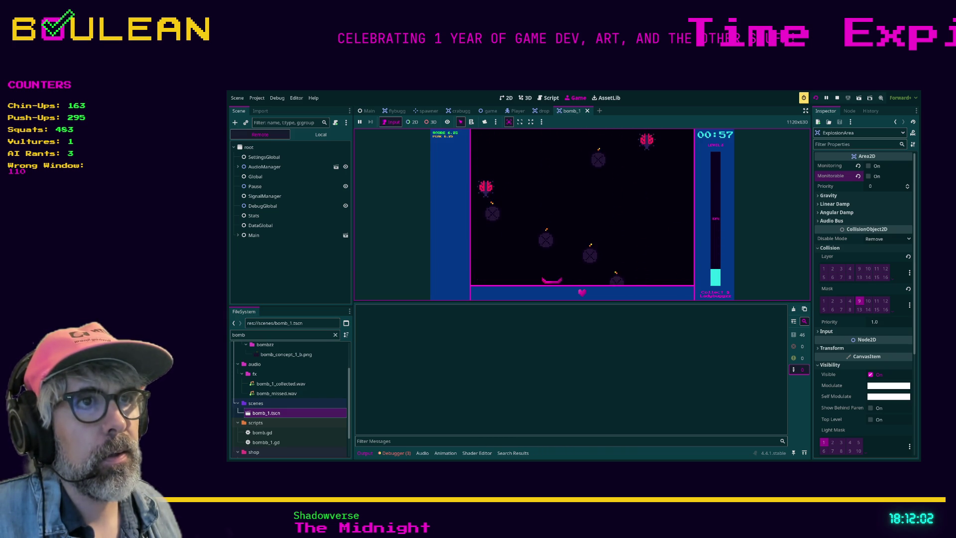
{"action": "key", "text": "Right"}
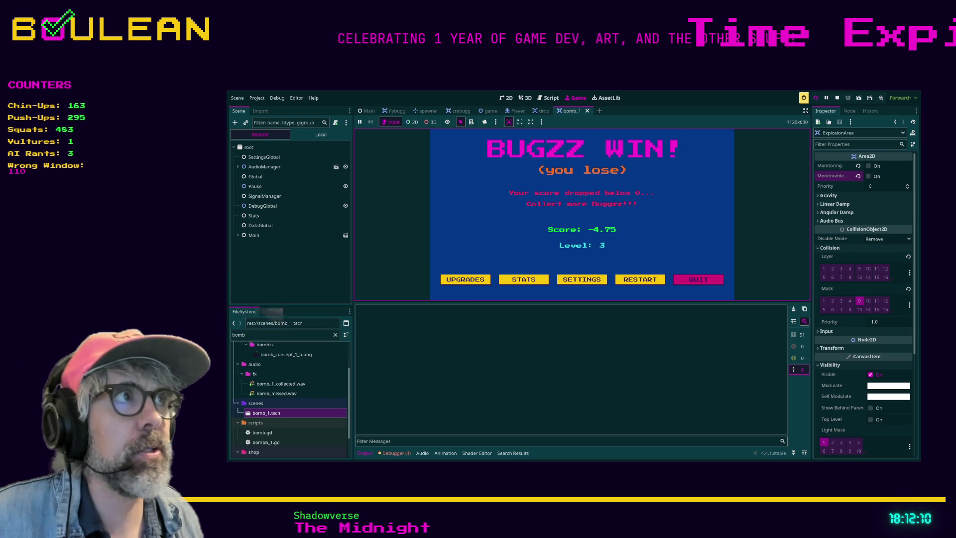
{"action": "key", "text": "F8"}
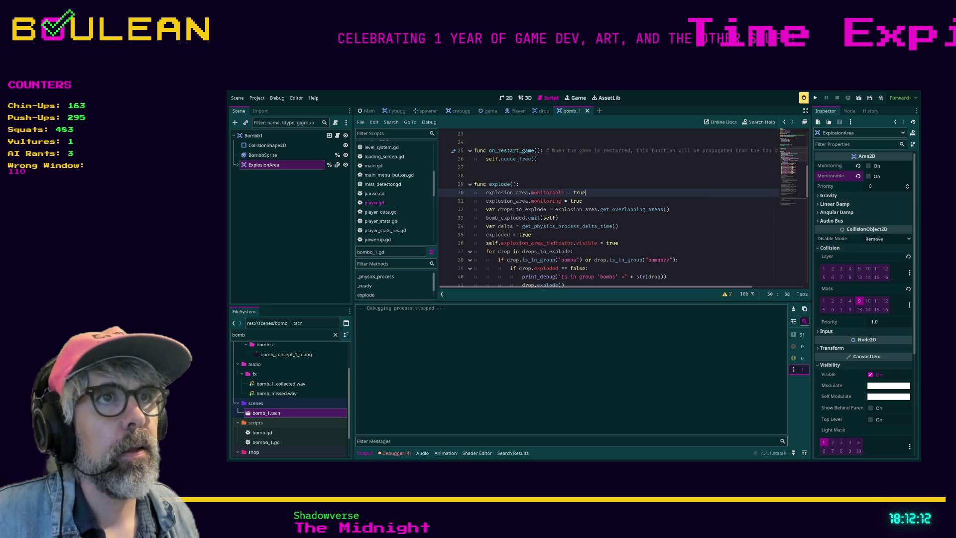
Step: Find all '.explode' calls across the project and open the player.gd line 194 result
{"action": "left_click", "coordinate": [519, 184]}
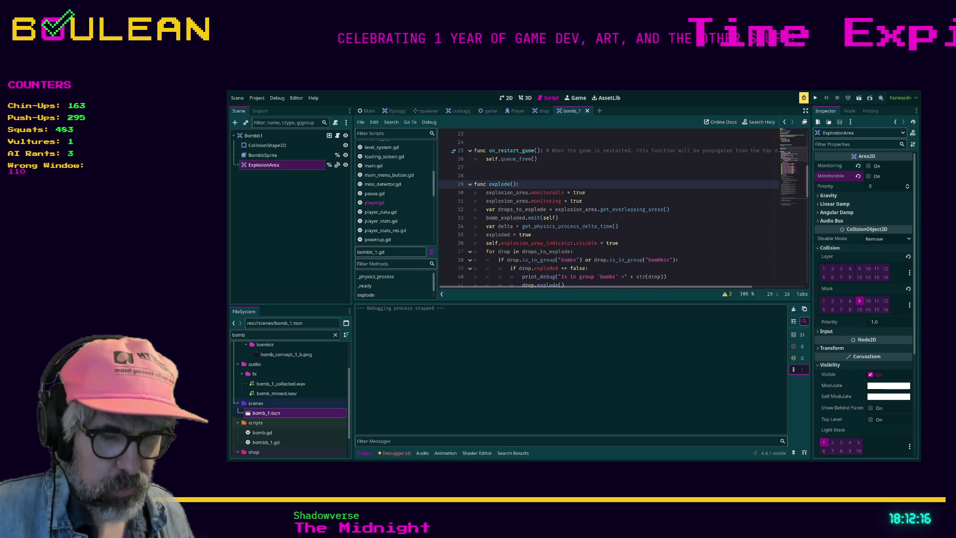
{"action": "key", "text": "ctrl+shift+f"}
{"action": "key", "text": "Return"}
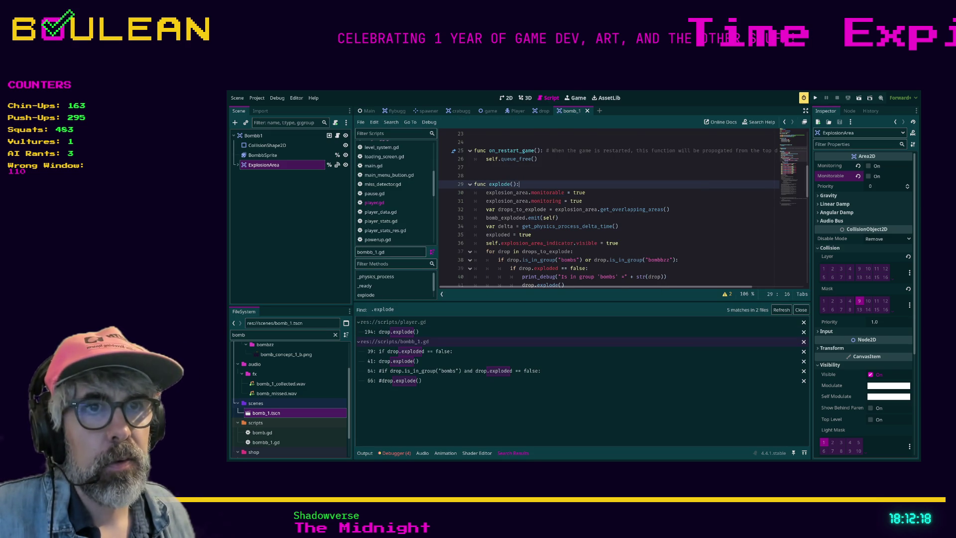
{"action": "left_click", "coordinate": [399, 332]}
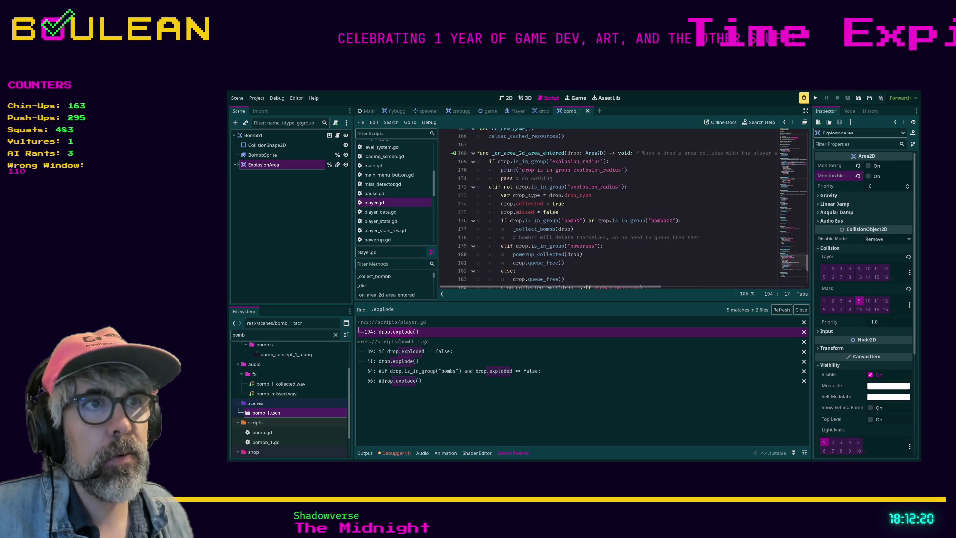
Step: Review the explosion_radius check on player.gd lines 169–171
{"action": "scroll", "coordinate": [608, 209], "scroll_direction": "up", "scroll_amount": 1}
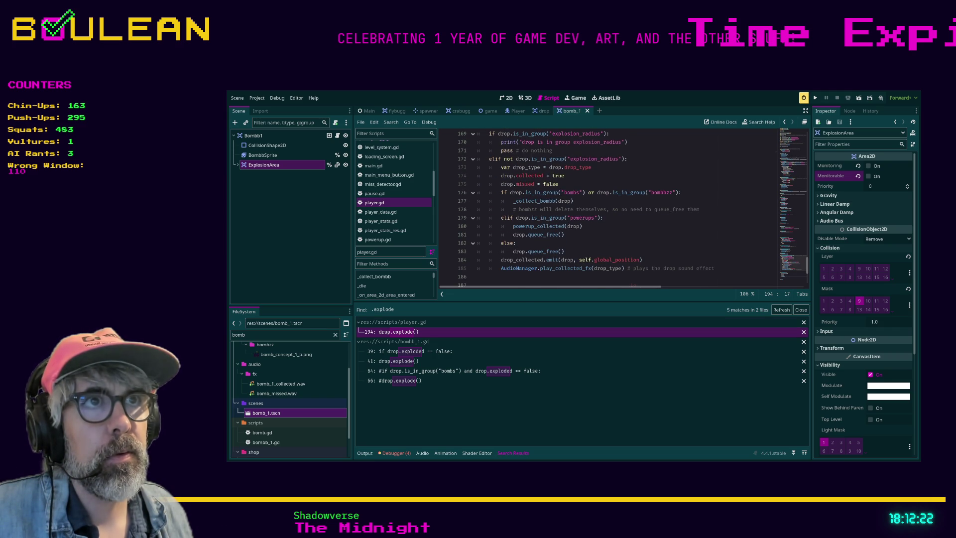
{"action": "scroll", "coordinate": [608, 209], "scroll_direction": "up", "scroll_amount": 1}
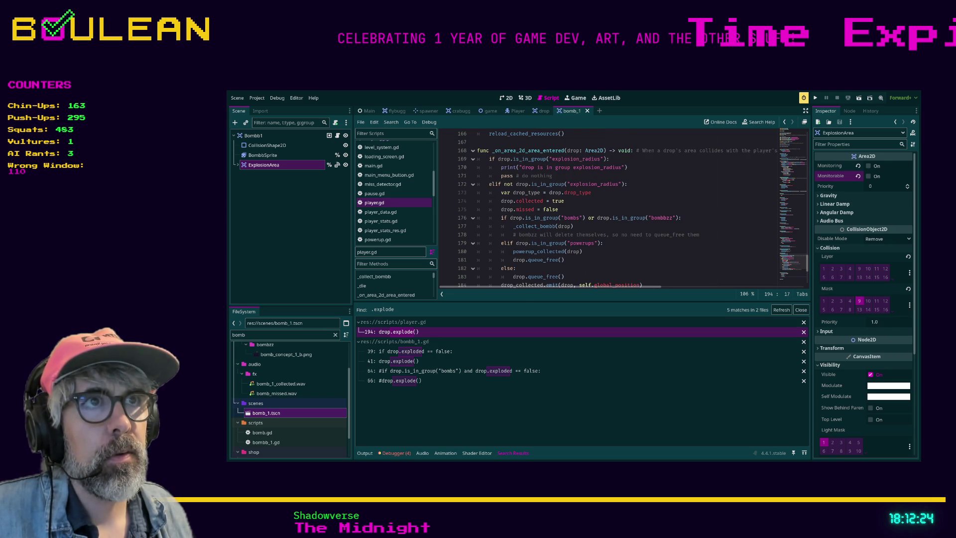
{"action": "left_click_drag", "start_coordinate": [552, 176], "coordinate": [478, 159]}
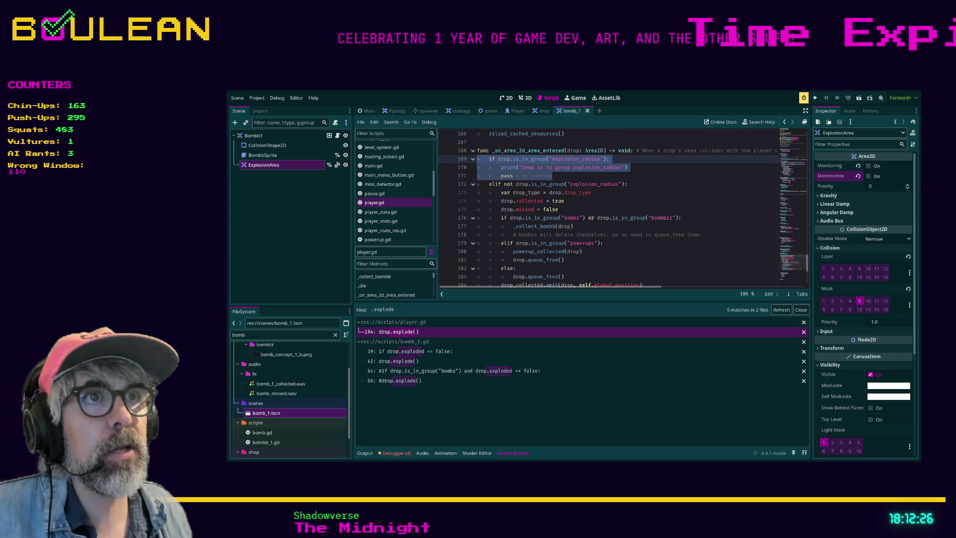
{"action": "left_click", "coordinate": [553, 176]}
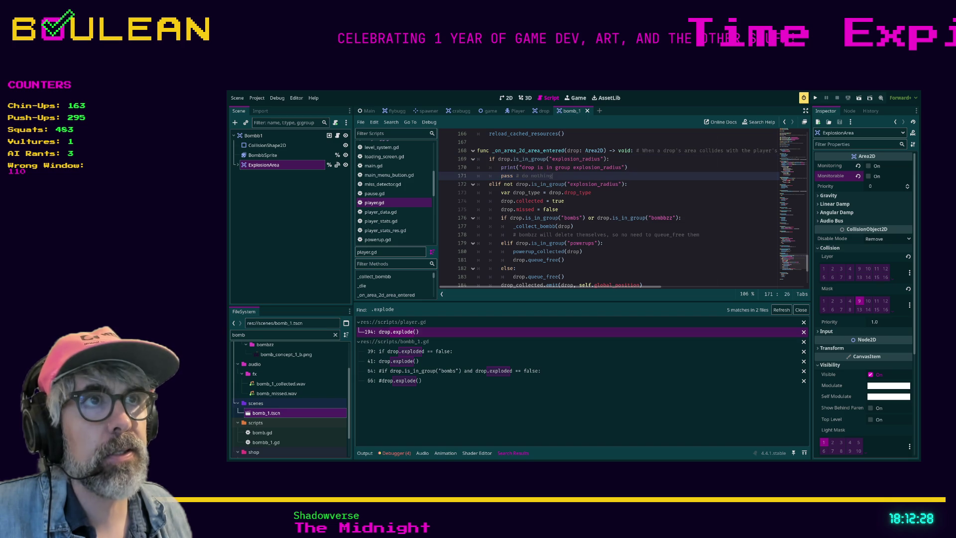
{"action": "left_click_drag", "start_coordinate": [553, 175], "coordinate": [478, 159]}
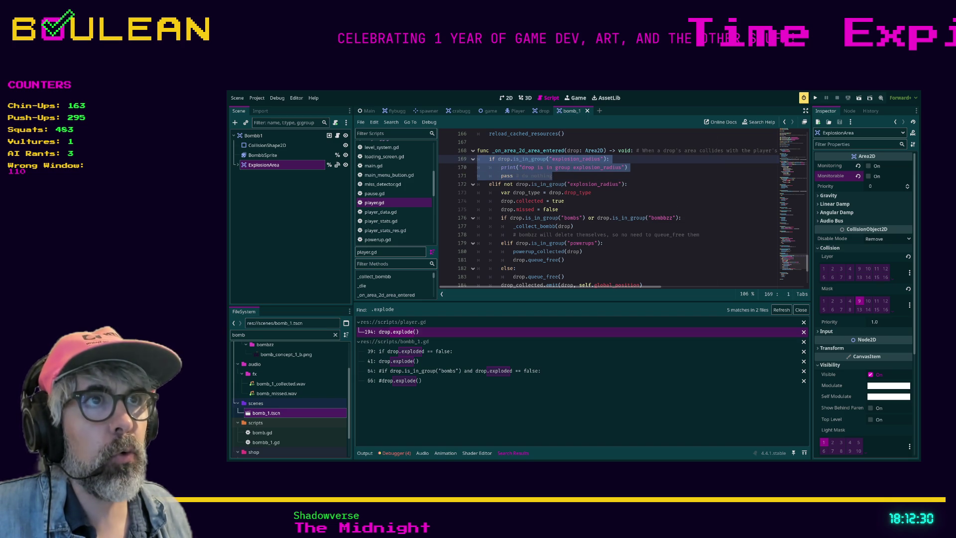
{"action": "left_click", "coordinate": [553, 176]}
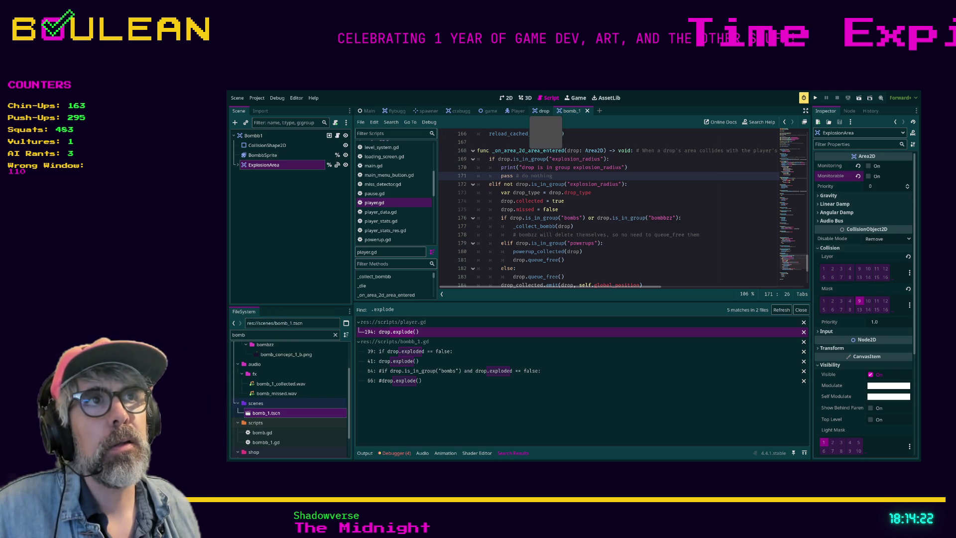
Step: Inspect the Crabugg scene's sprite and nodes, then go back to player.gd's collision handler
{"action": "left_click", "coordinate": [462, 111]}
{"action": "left_click", "coordinate": [506, 97]}
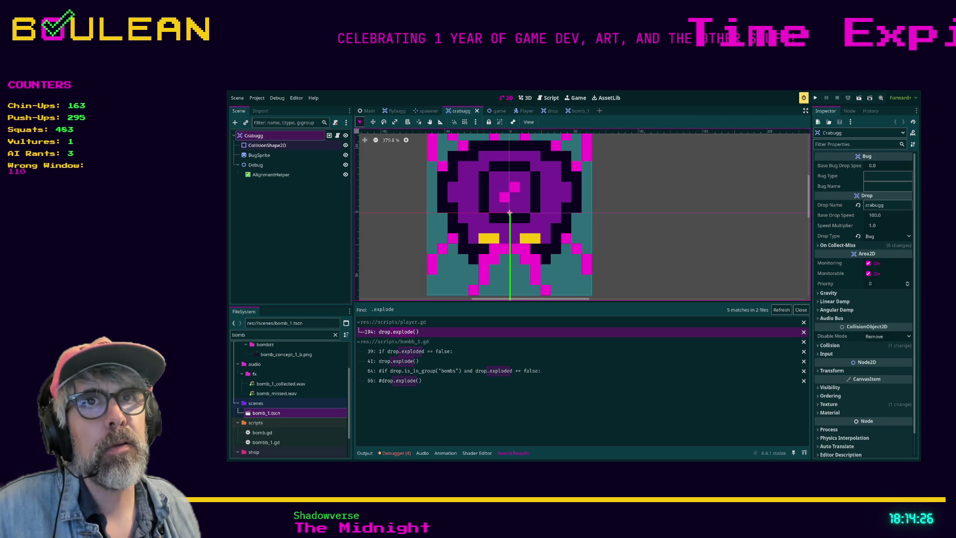
{"action": "left_click", "coordinate": [267, 145]}
{"action": "left_click", "coordinate": [254, 136]}
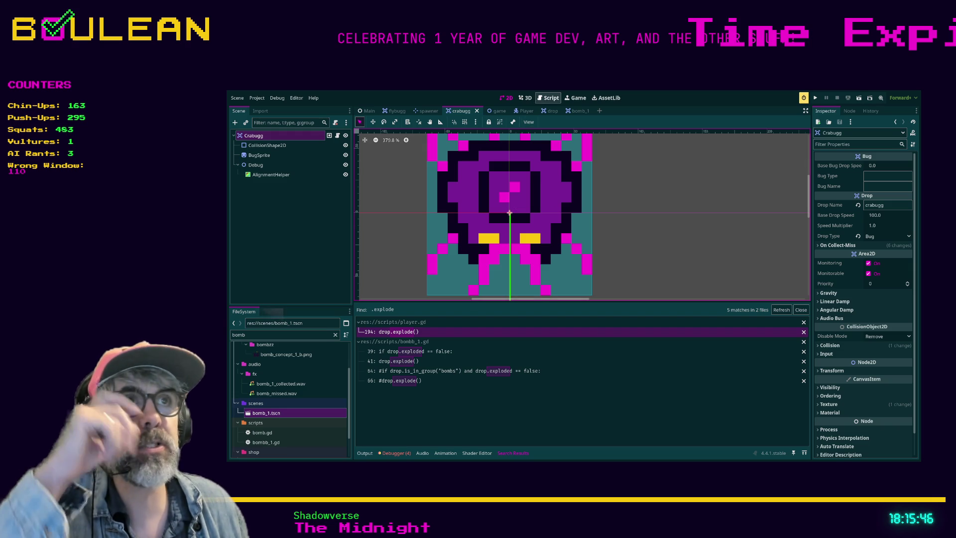
{"action": "left_click", "coordinate": [548, 98]}
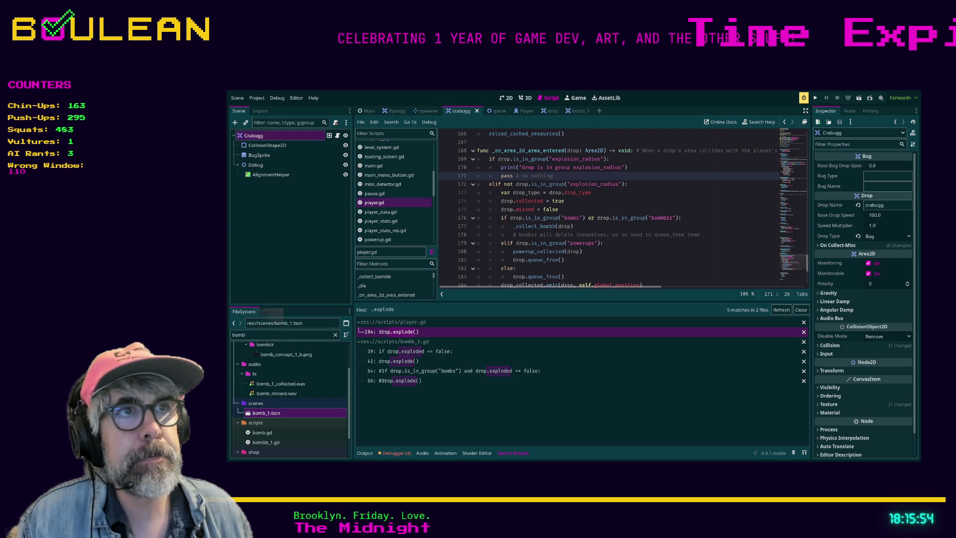
Step: Review player.gd's drop.missed, drop.collected and powerups queue_free lines in an enlarged code view
{"action": "left_click", "coordinate": [558, 209]}
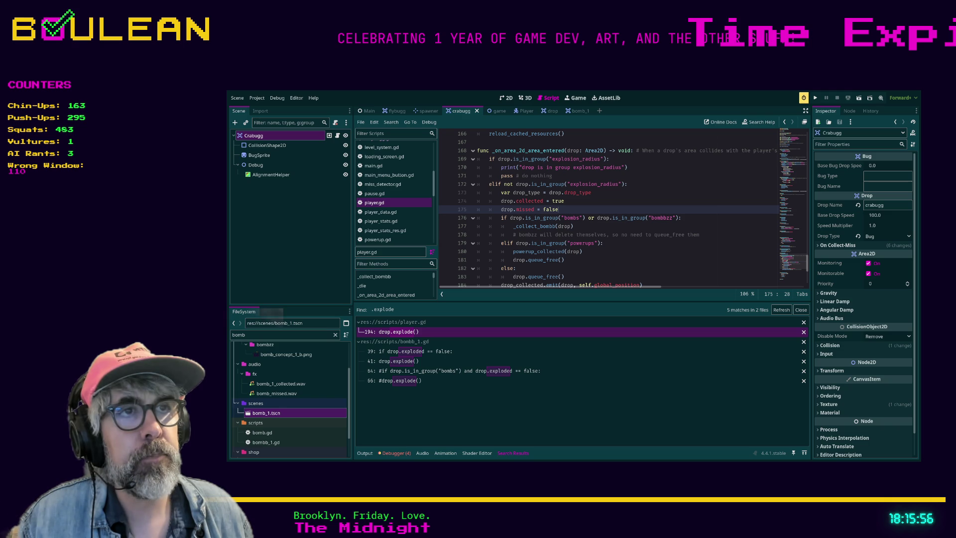
{"action": "left_click", "coordinate": [565, 201]}
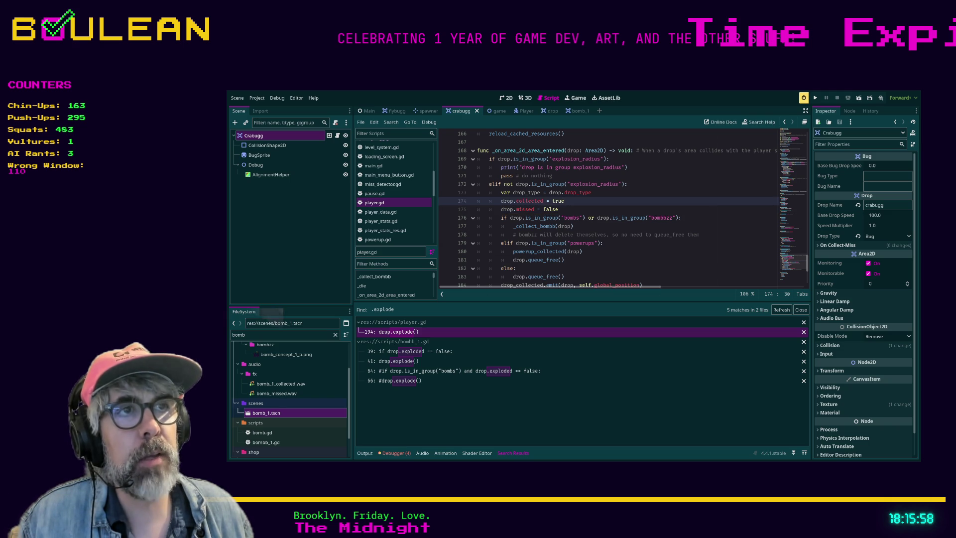
{"action": "left_click_drag", "start_coordinate": [578, 302], "coordinate": [578, 333]}
{"action": "left_click", "coordinate": [565, 260]}
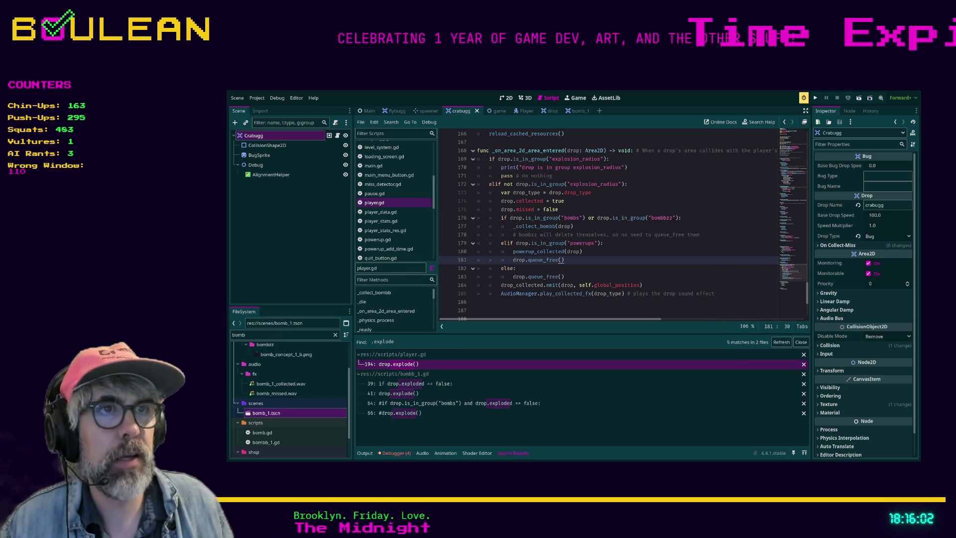
Step: Search the project for game_over and open its matches in game_over_screen.gd, player_stats.gd and score.gd
{"action": "key", "text": "Return"}
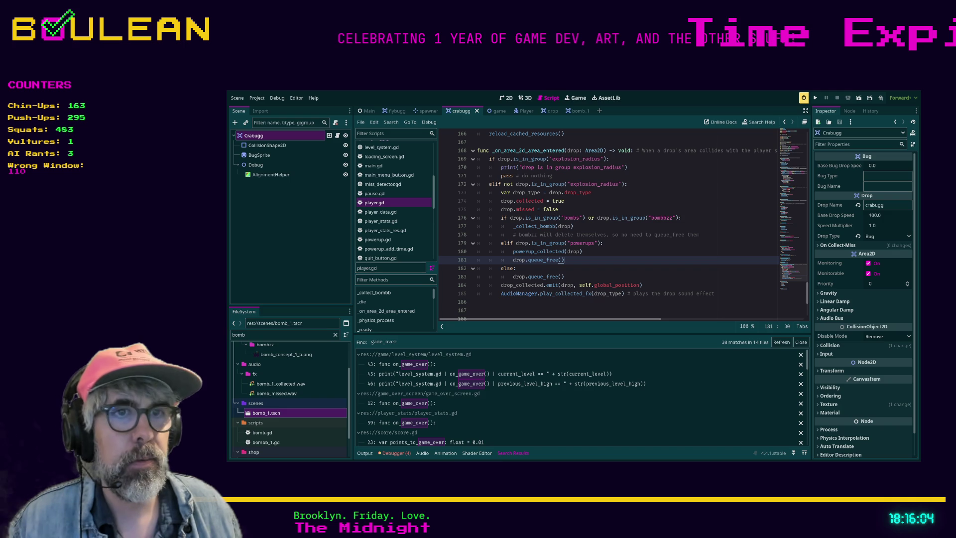
{"action": "left_click", "coordinate": [401, 403]}
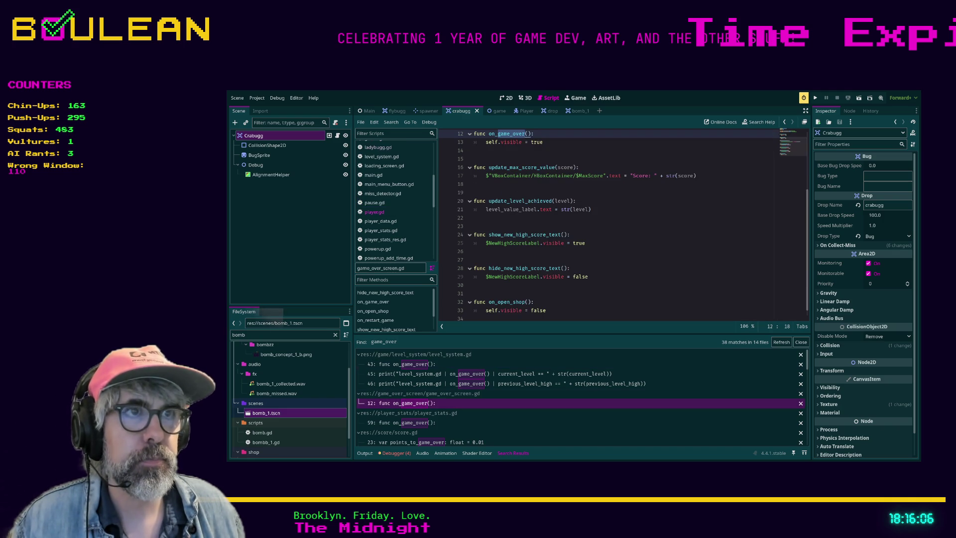
{"action": "left_click", "coordinate": [401, 423]}
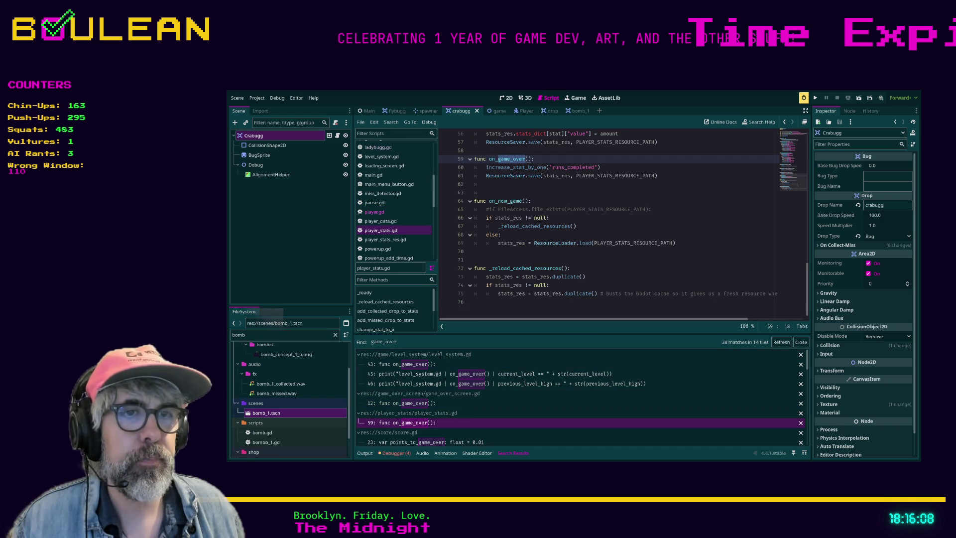
{"action": "scroll", "coordinate": [582, 396], "scroll_direction": "down", "scroll_amount": 3}
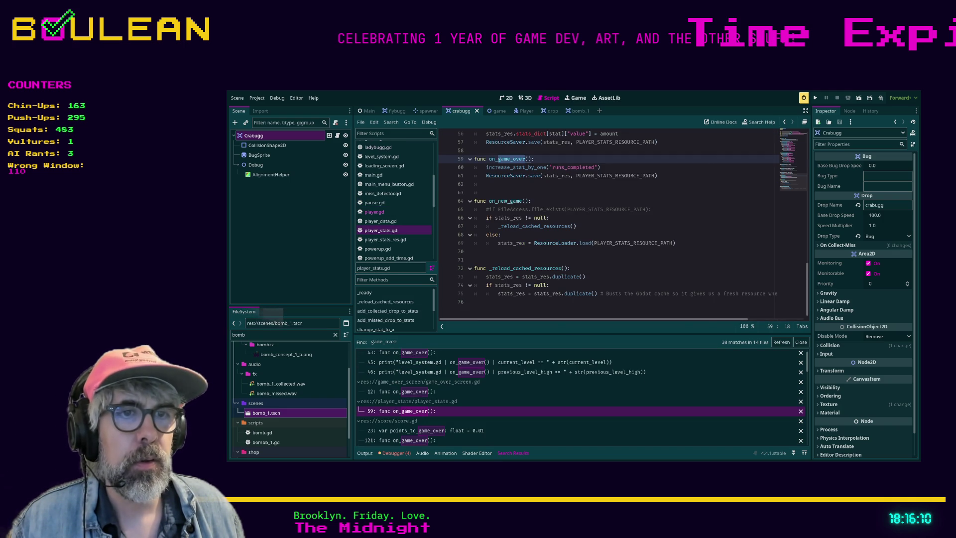
{"action": "key", "text": "Down"}
{"action": "key", "text": "Down"}
{"action": "key", "text": "Down"}
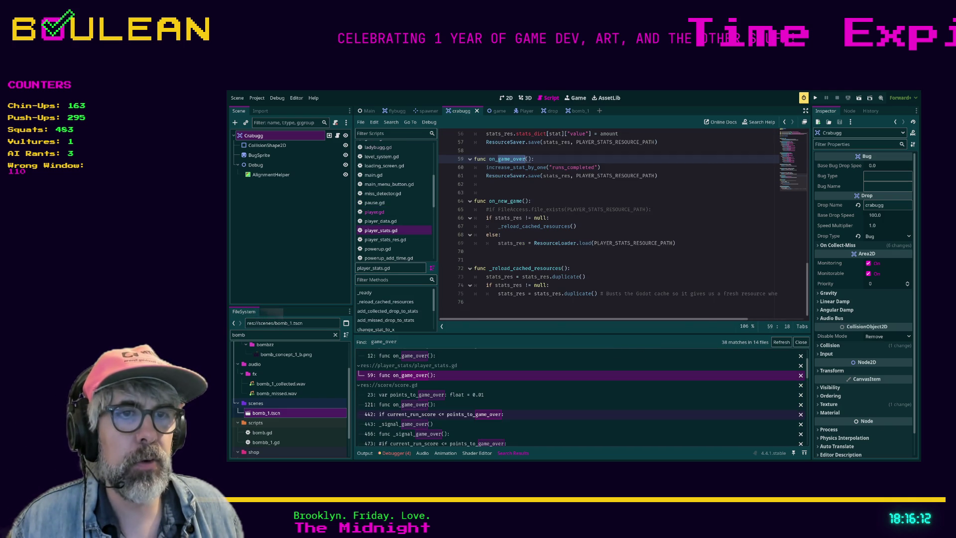
{"action": "key", "text": "Return"}
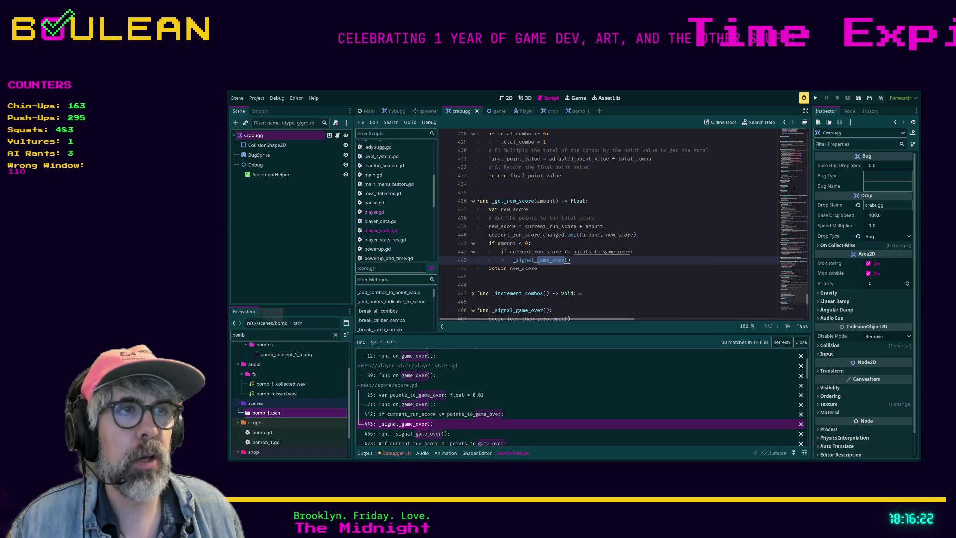
{"action": "left_click", "coordinate": [598, 251], "text": "ctrl"}
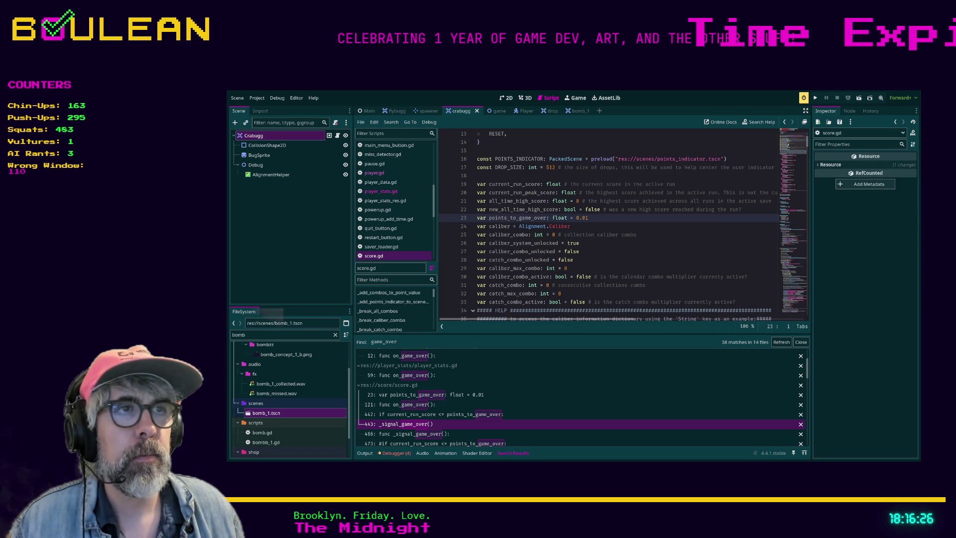
Step: Change points_to_game_over on line 23 from 0.01 to -1000.0 and run the project
{"action": "key", "text": "shift+Down"}
{"action": "key", "text": "shift+End"}
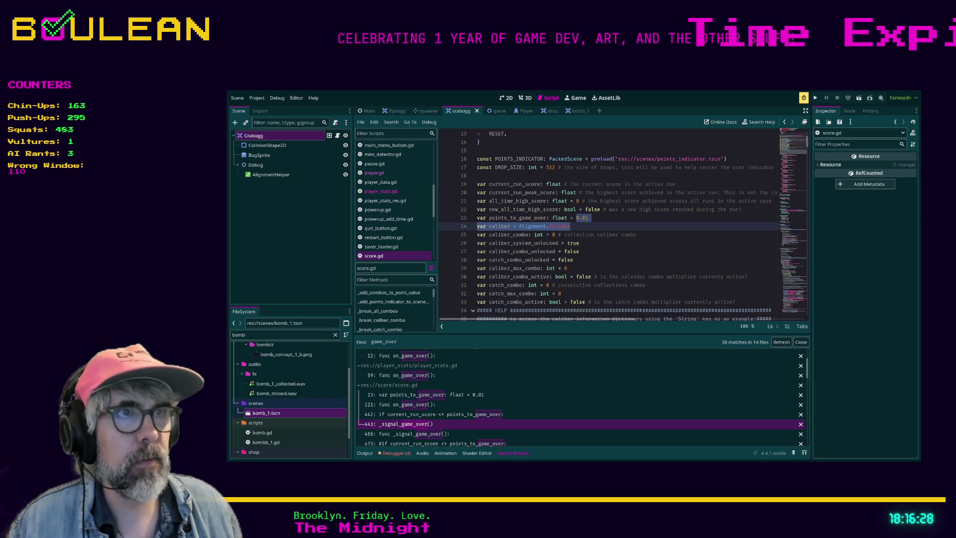
{"action": "key", "text": "Left"}
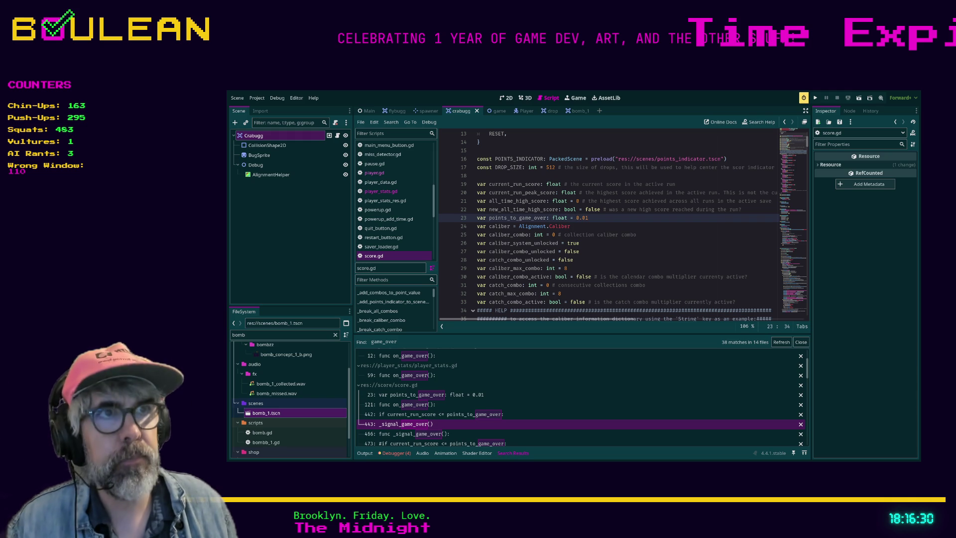
{"action": "type", "text": "-1000 #"}
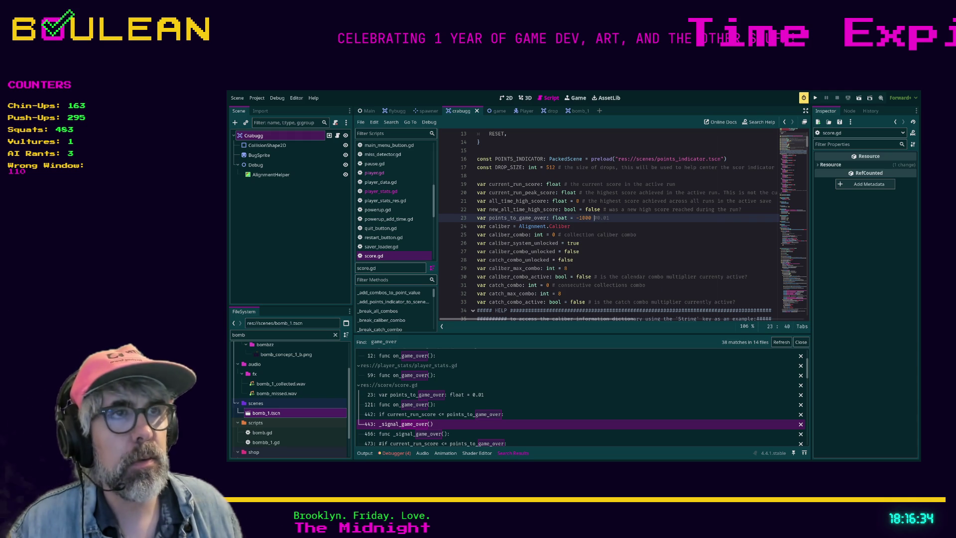
{"action": "key", "text": "BackSpace"}
{"action": "type", "text": ".0"}
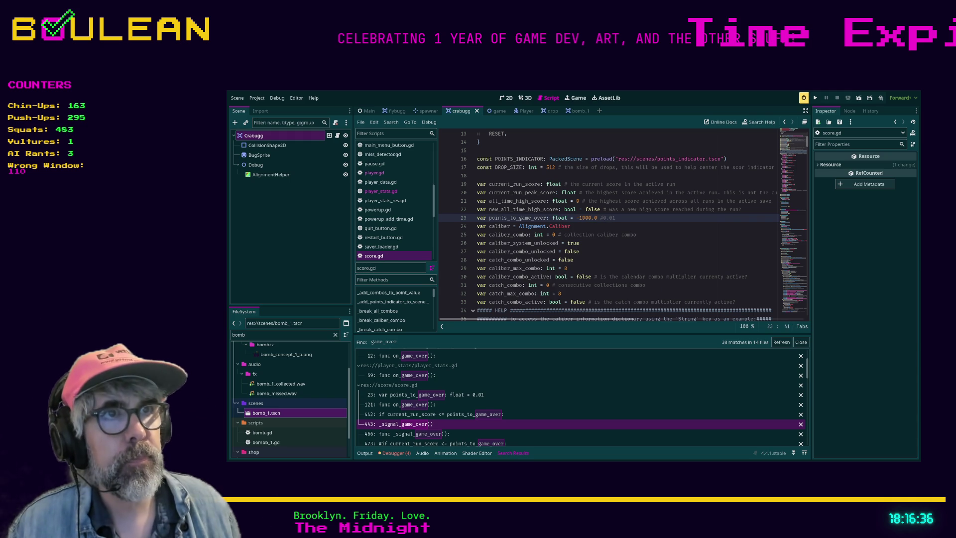
{"action": "key", "text": "F5"}
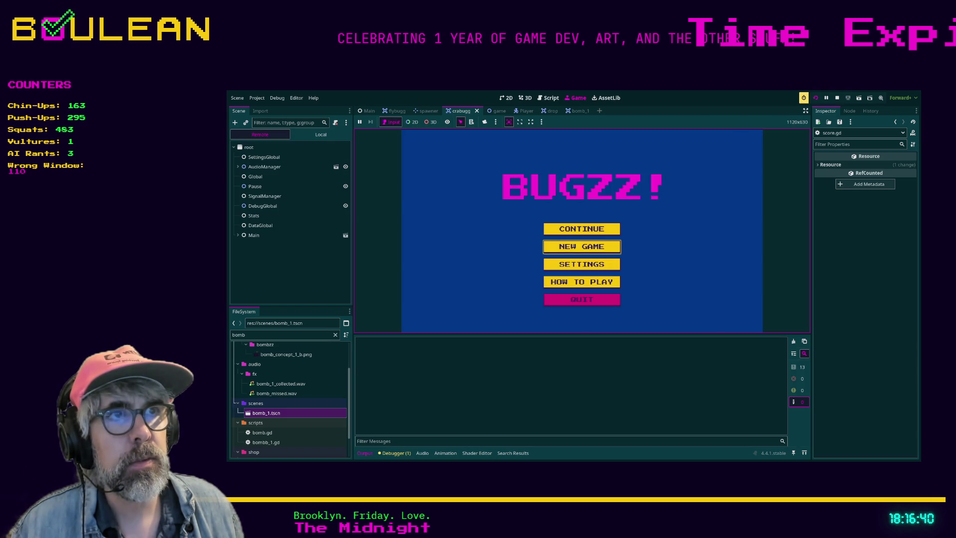
Step: Start a new game and steer the crab left and right into a bomb, then stop the run at -22.25
{"action": "left_click", "coordinate": [582, 246]}
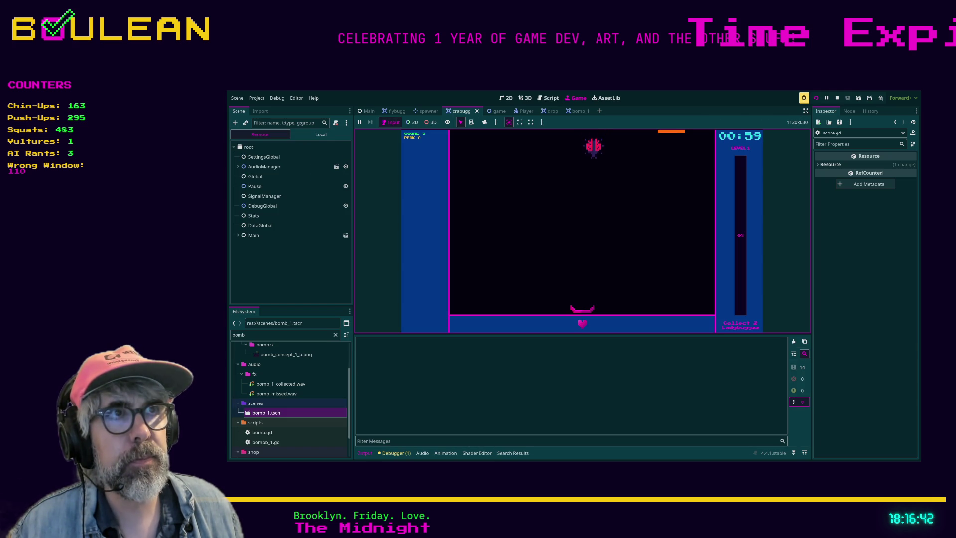
{"action": "key", "text": "Left"}
{"action": "key", "text": "Left"}
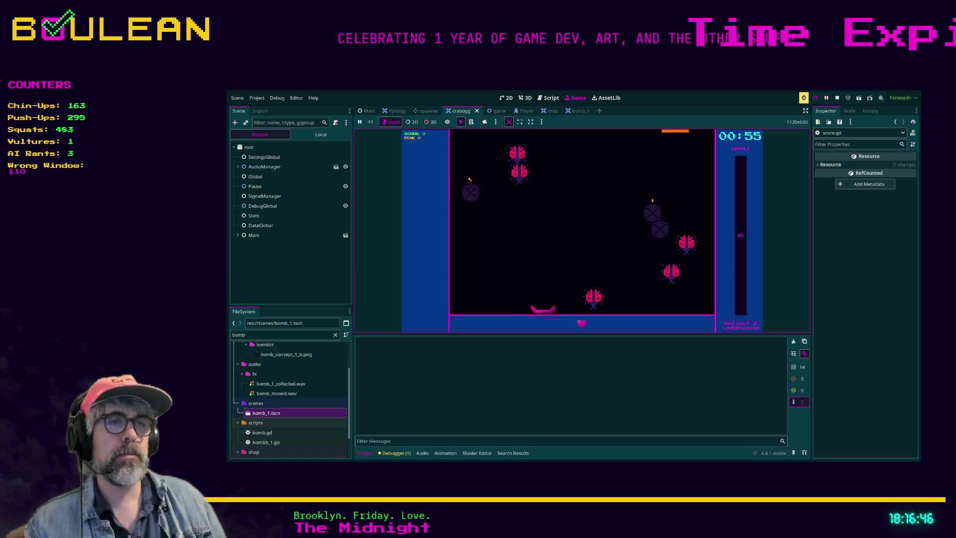
{"action": "key", "text": "Left"}
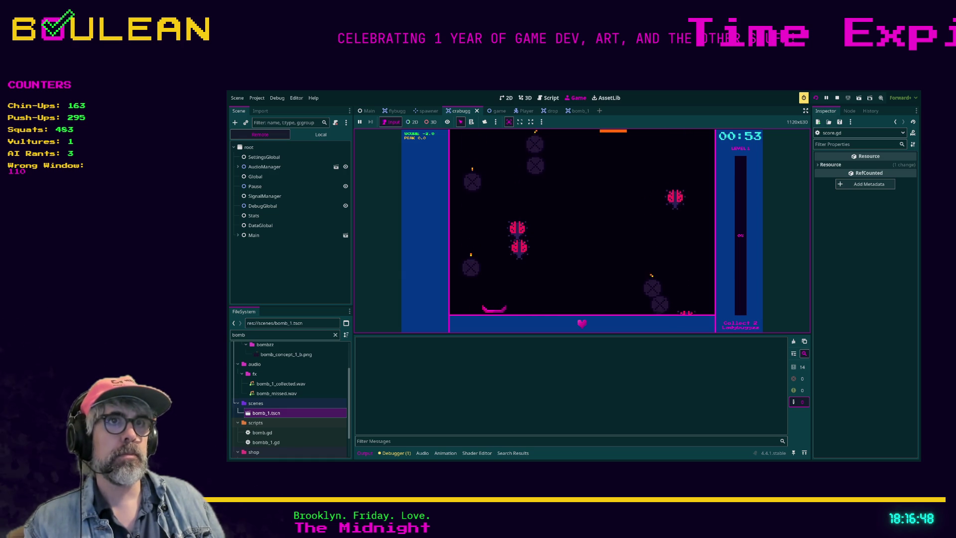
{"action": "key", "text": "Right"}
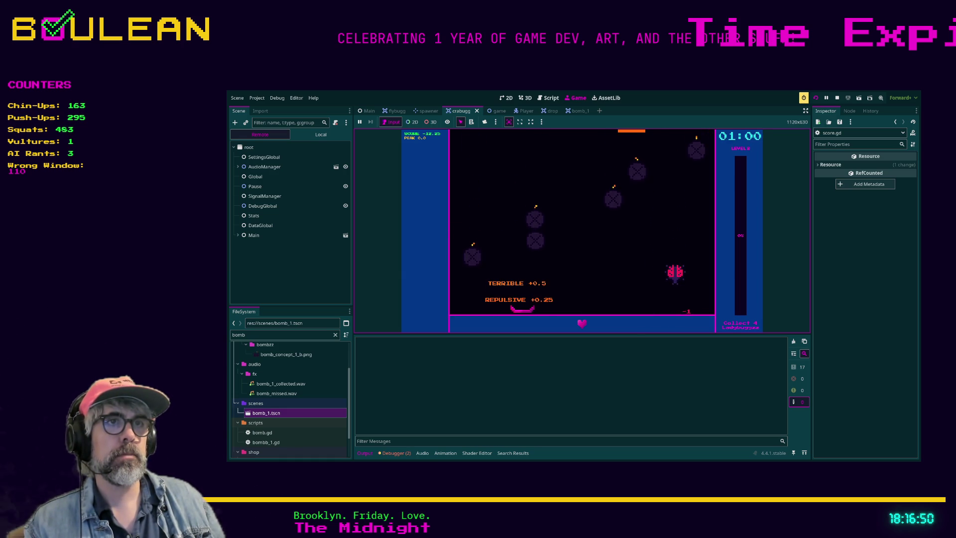
{"action": "key", "text": "Right"}
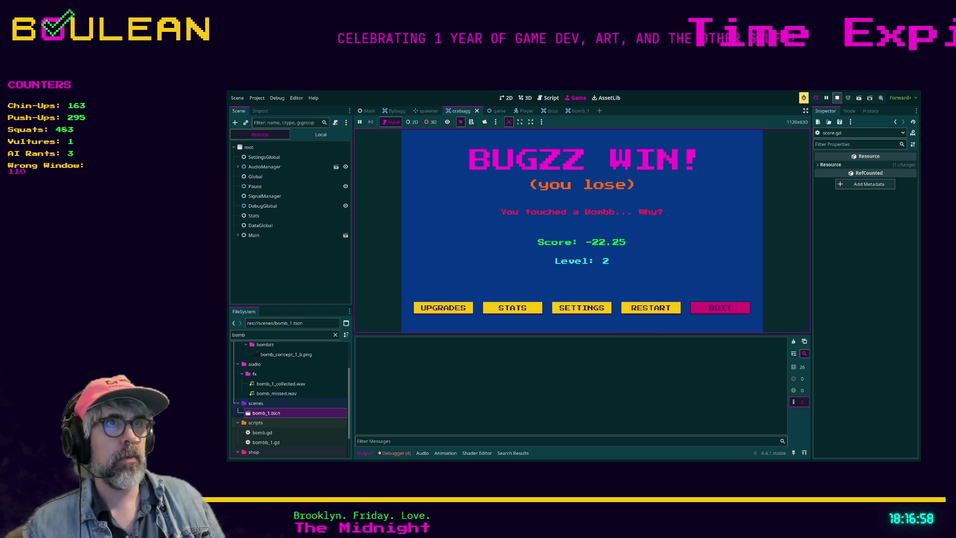
{"action": "key", "text": "F8"}
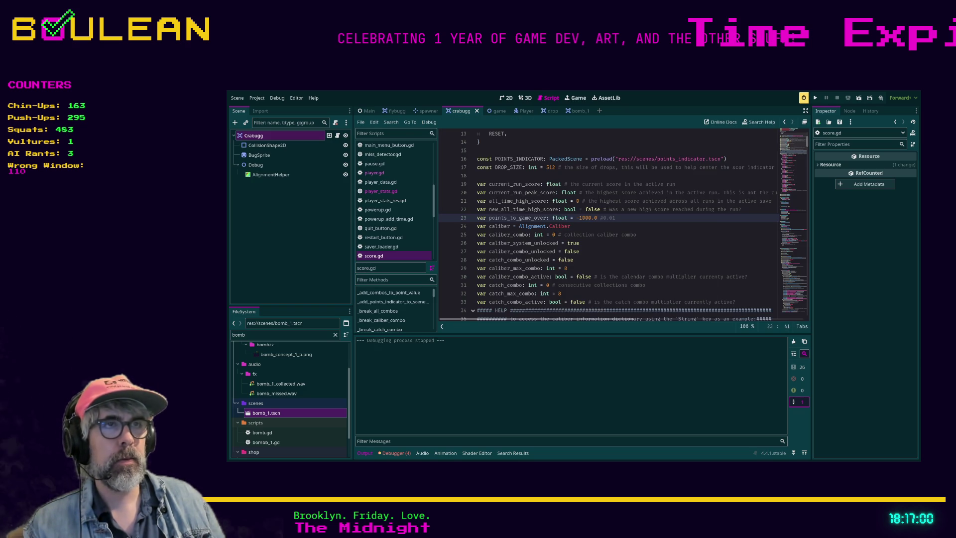
Step: Revert points_to_game_over to 0.01 and bring up the project-wide Search Results panel
{"action": "left_click", "coordinate": [587, 218]}
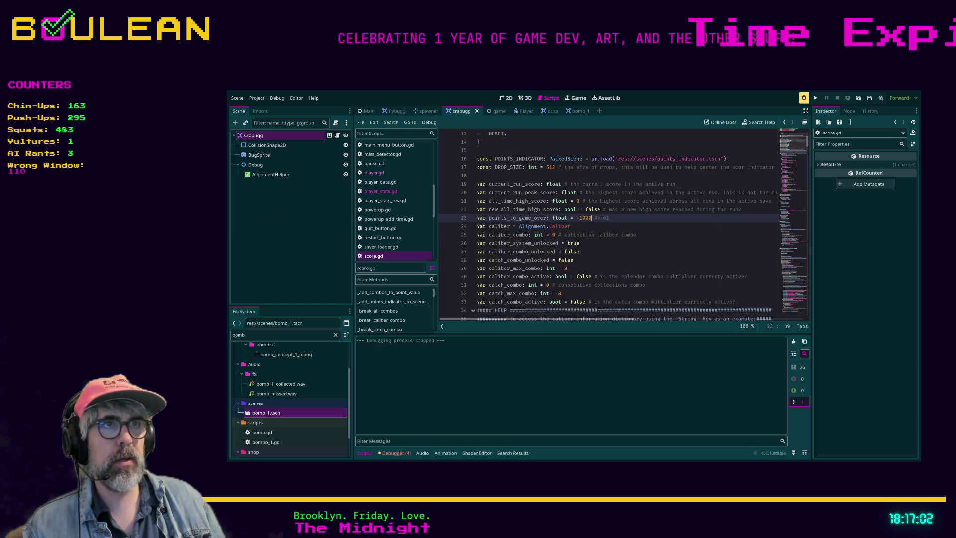
{"action": "key", "text": "BackSpace"}
{"action": "key", "text": "BackSpace"}
{"action": "key", "text": "BackSpace"}
{"action": "key", "text": "Delete"}
{"action": "key", "text": "Delete"}
{"action": "key", "text": "Delete"}
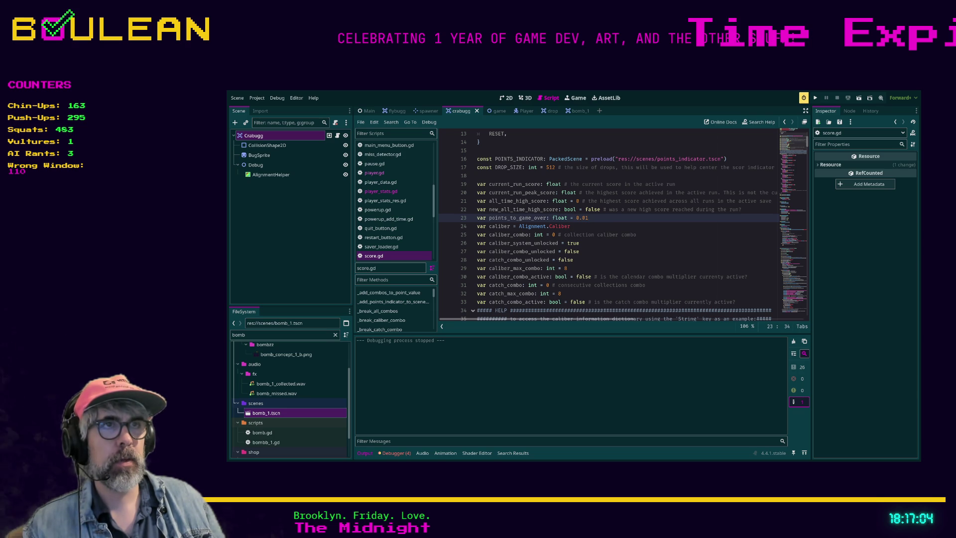
{"action": "left_click", "coordinate": [590, 217]}
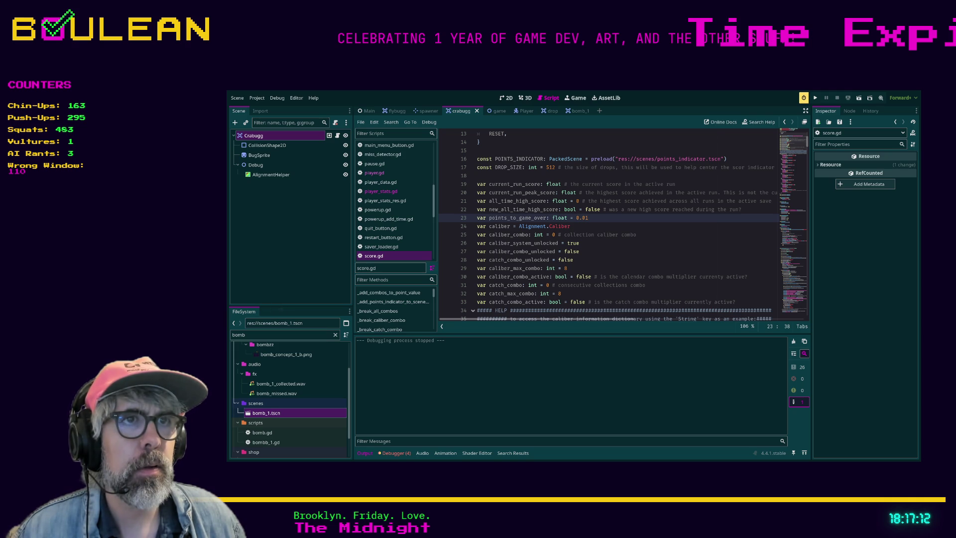
{"action": "left_click", "coordinate": [579, 251]}
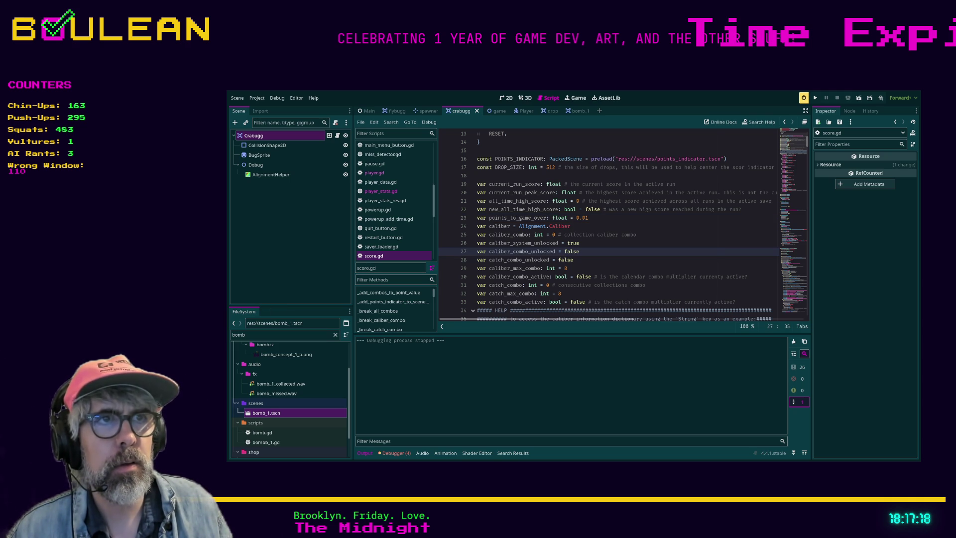
{"action": "left_click", "coordinate": [513, 454]}
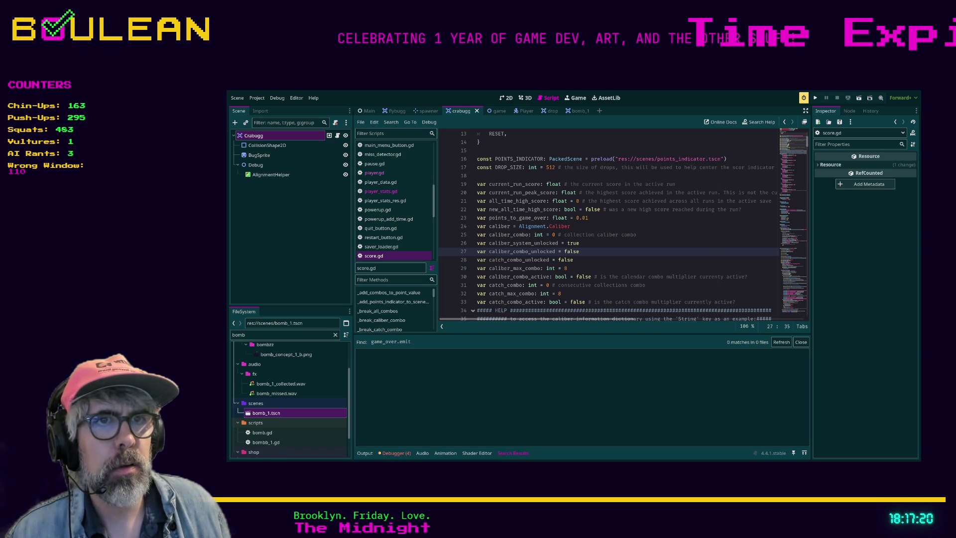
Step: Search the project for game_over and jump to the _signal_game_over call at line 443 and its definition
{"action": "scroll", "coordinate": [607, 224], "scroll_direction": "up", "scroll_amount": 4}
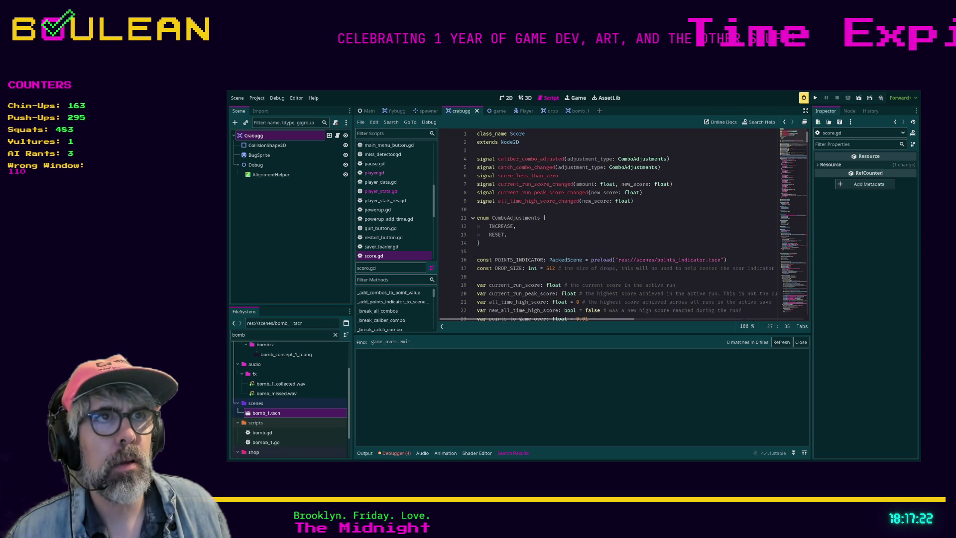
{"action": "left_click", "coordinate": [477, 251]}
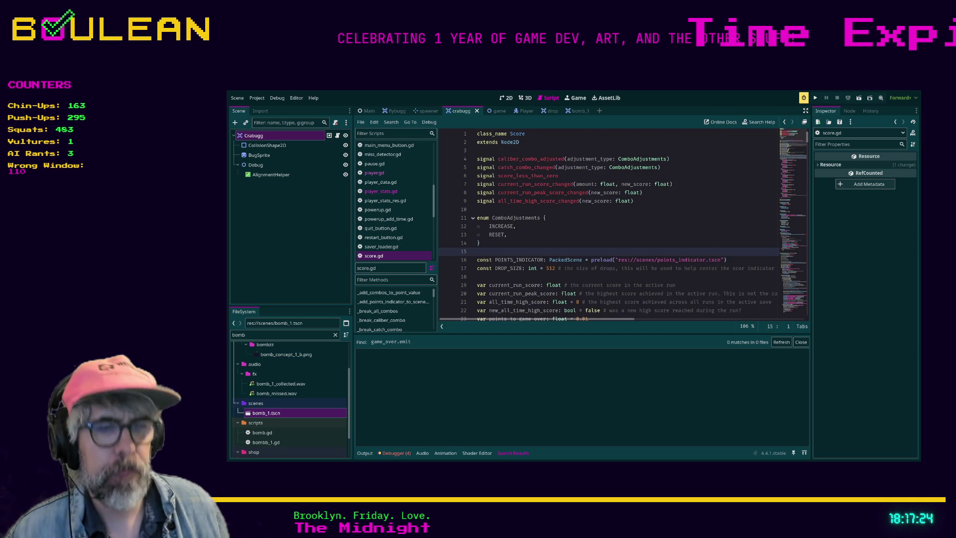
{"action": "key", "text": "Return"}
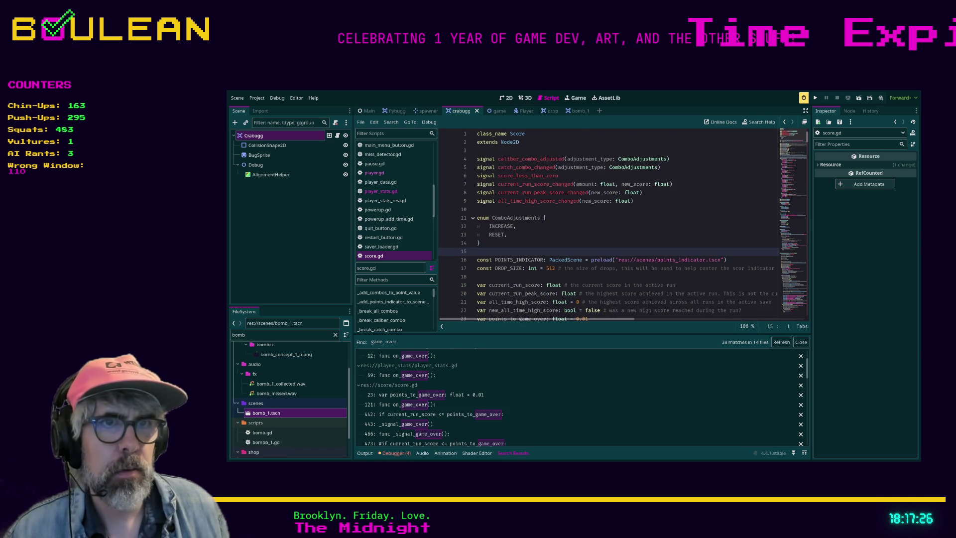
{"action": "scroll", "coordinate": [428, 399], "scroll_direction": "down", "scroll_amount": 1}
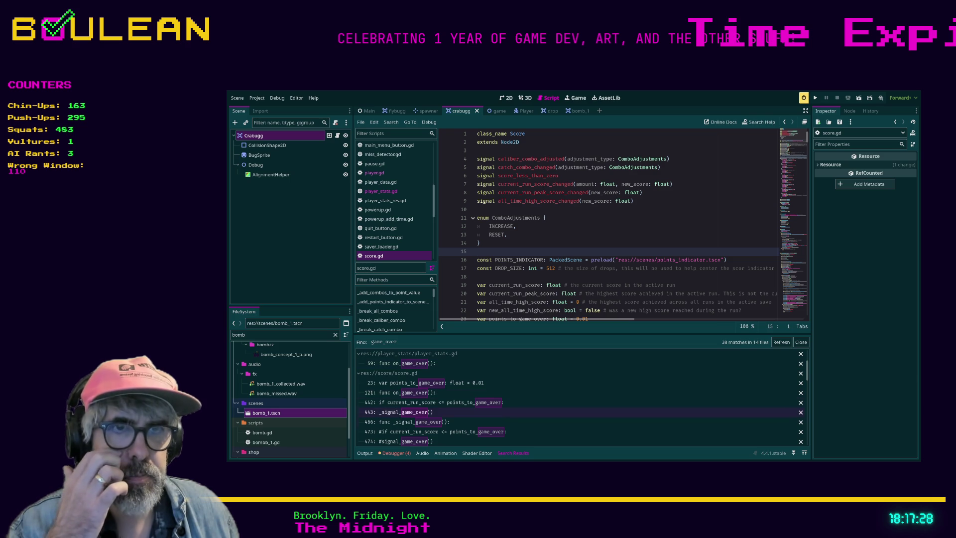
{"action": "left_click", "coordinate": [398, 412]}
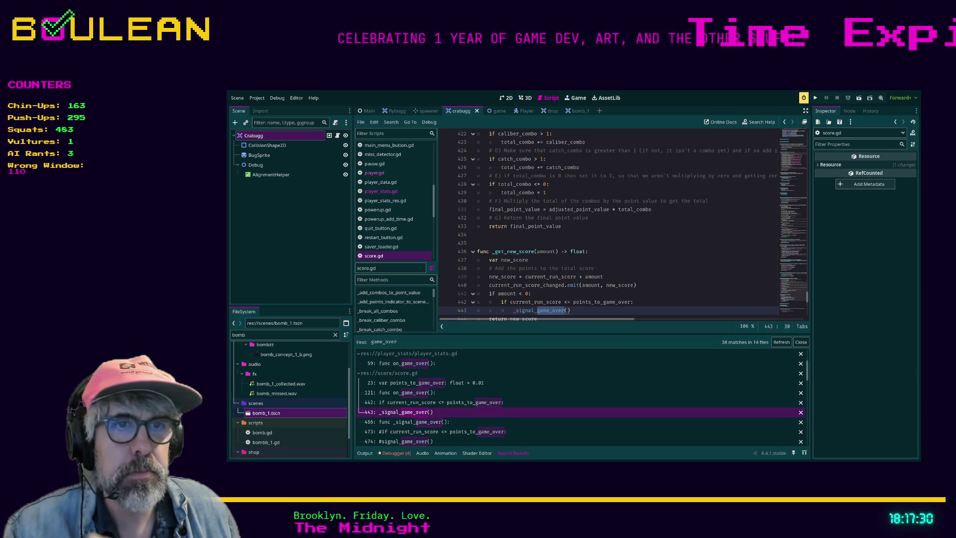
{"action": "scroll", "coordinate": [622, 224], "scroll_direction": "down", "scroll_amount": 1}
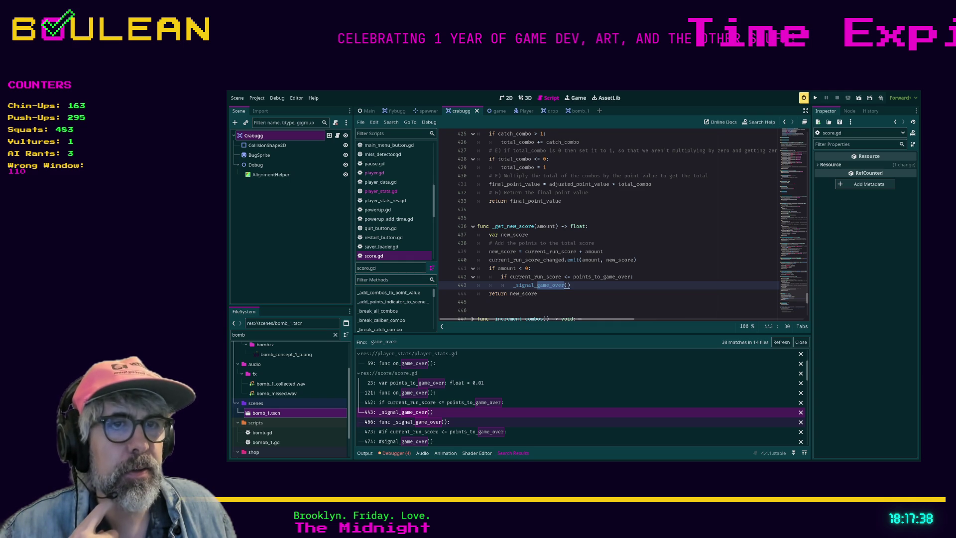
{"action": "left_click", "coordinate": [413, 422]}
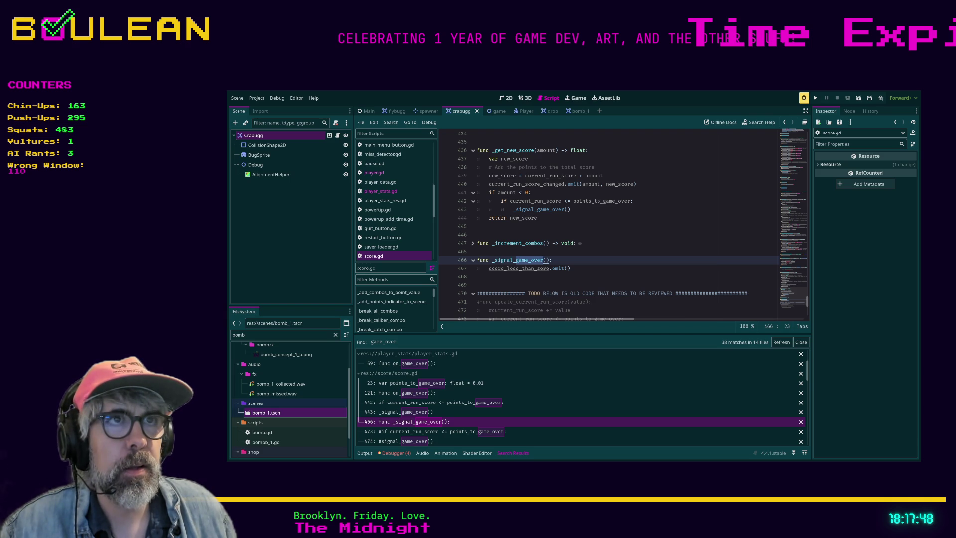
Step: Go to the score_less_than_zero signal declaration and list its 5 matches across the project
{"action": "left_click", "coordinate": [518, 268], "text": "ctrl"}
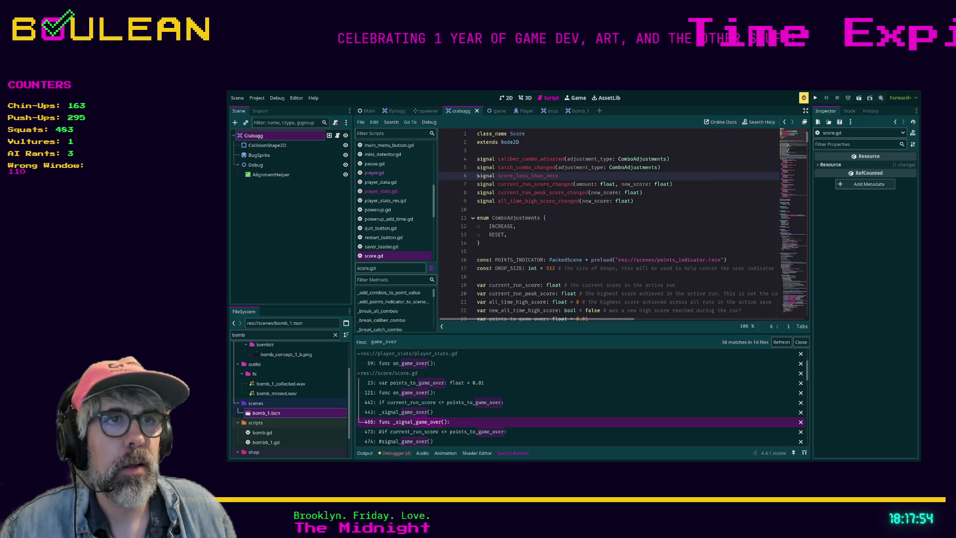
{"action": "left_click", "coordinate": [517, 226]}
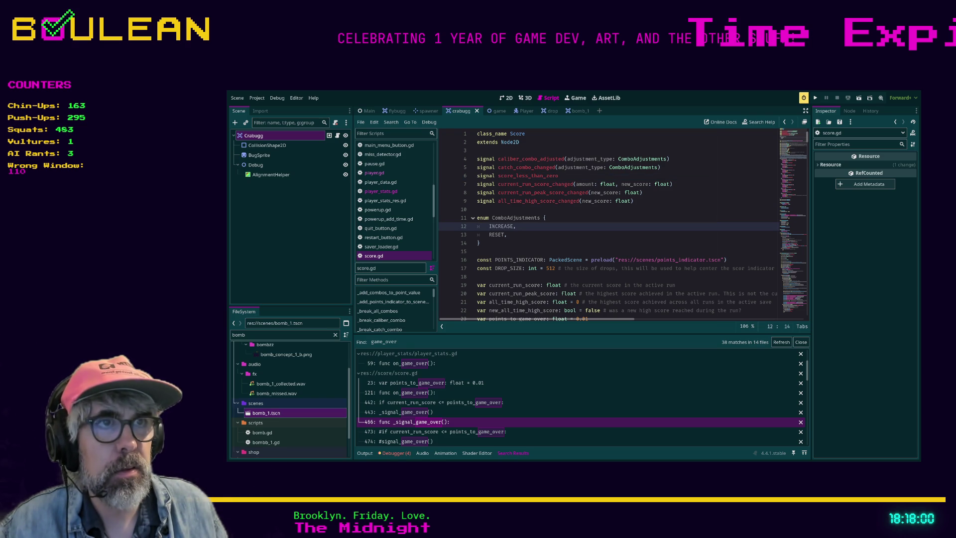
{"action": "key", "text": "Return"}
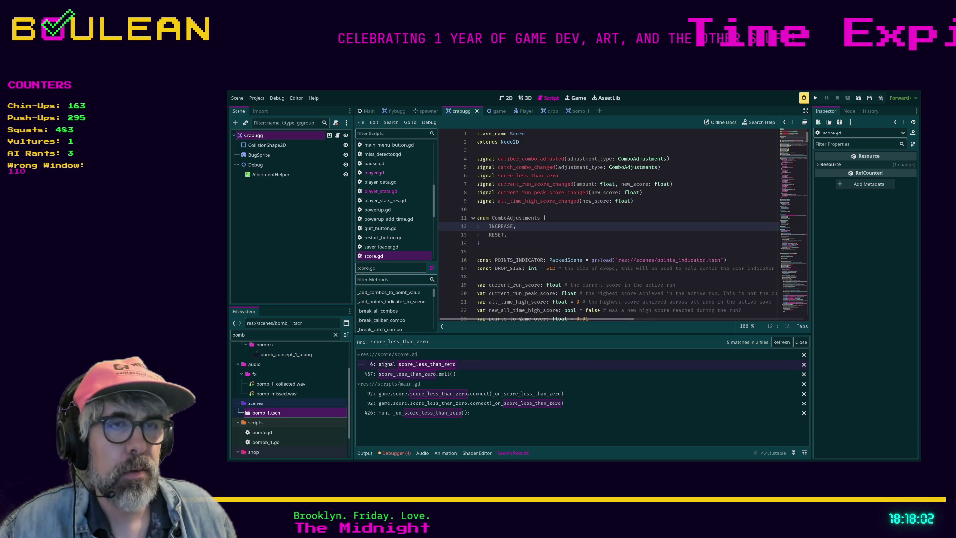
Step: Follow score_less_than_zero from its emit in score.gd to main.gd's _on_score_less_than_zero handler and back
{"action": "left_click", "coordinate": [423, 373]}
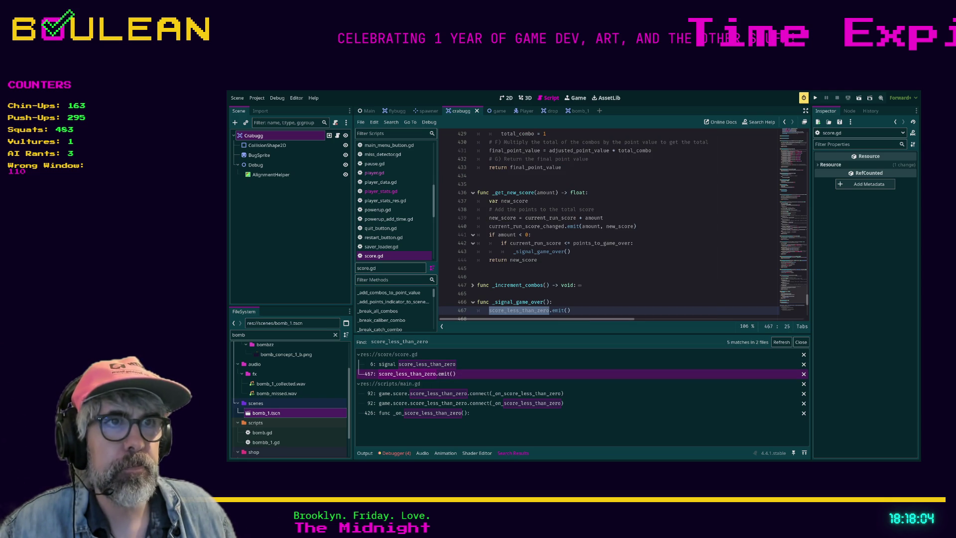
{"action": "left_click", "coordinate": [424, 394]}
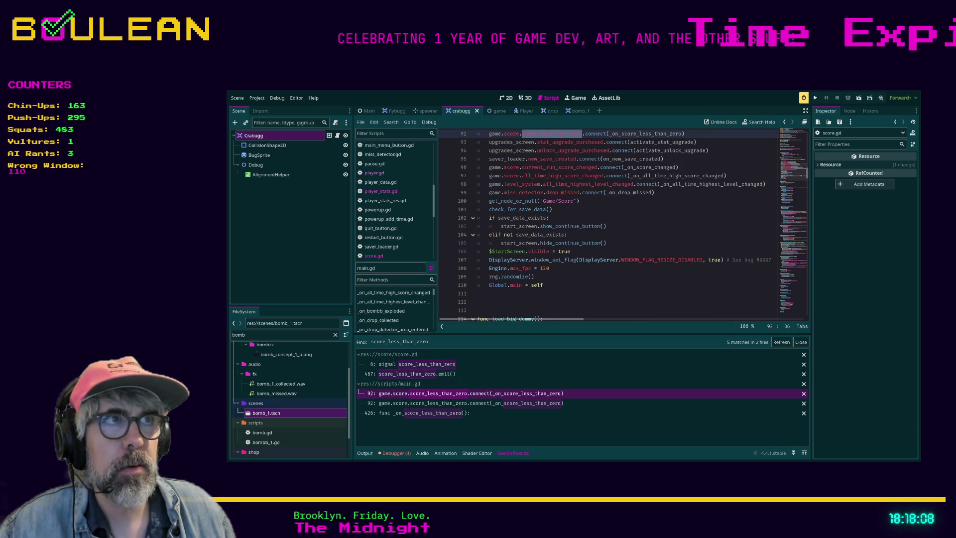
{"action": "left_click", "coordinate": [645, 133], "text": "ctrl"}
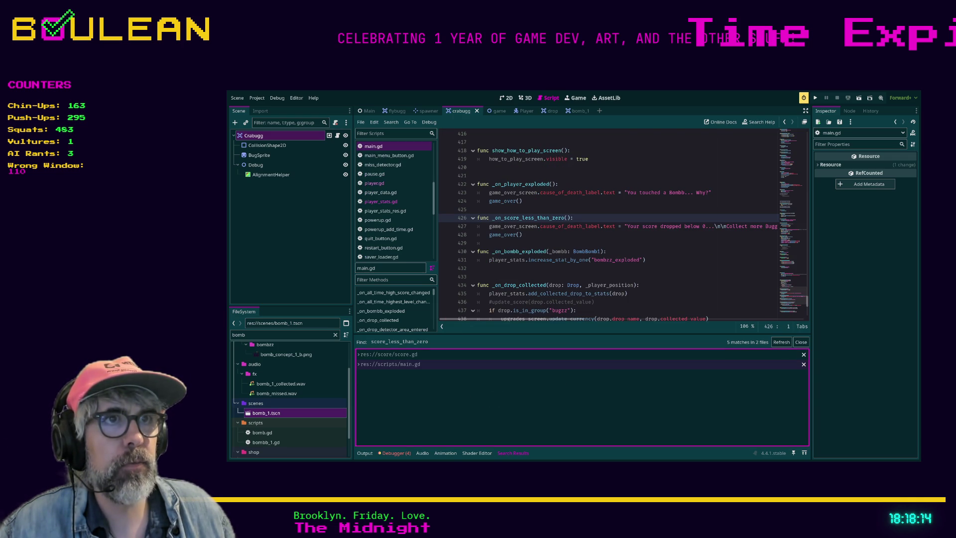
{"action": "left_click", "coordinate": [417, 373]}
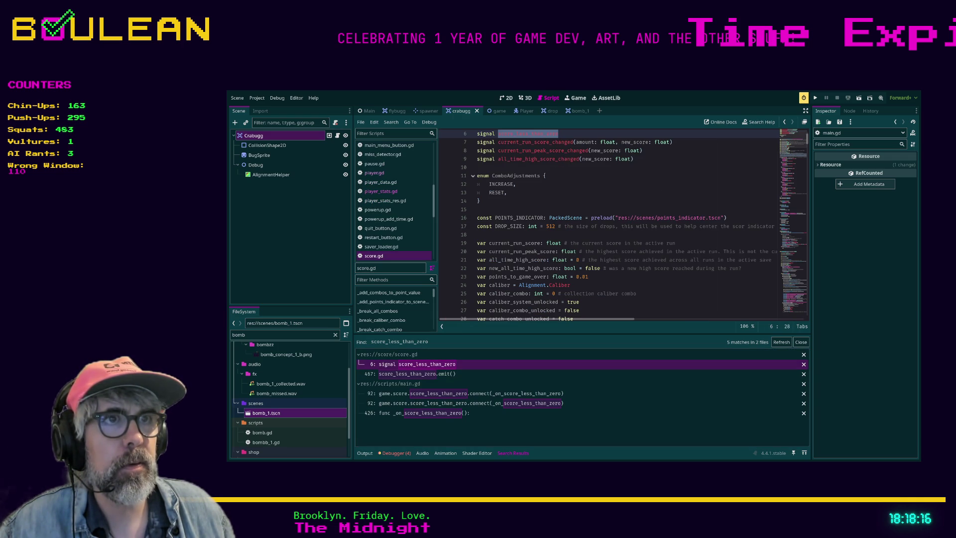
Step: Comment out score_less_than_zero.emit() in _signal_game_over, add pass, and save score.gd
{"action": "left_click", "coordinate": [553, 302]}
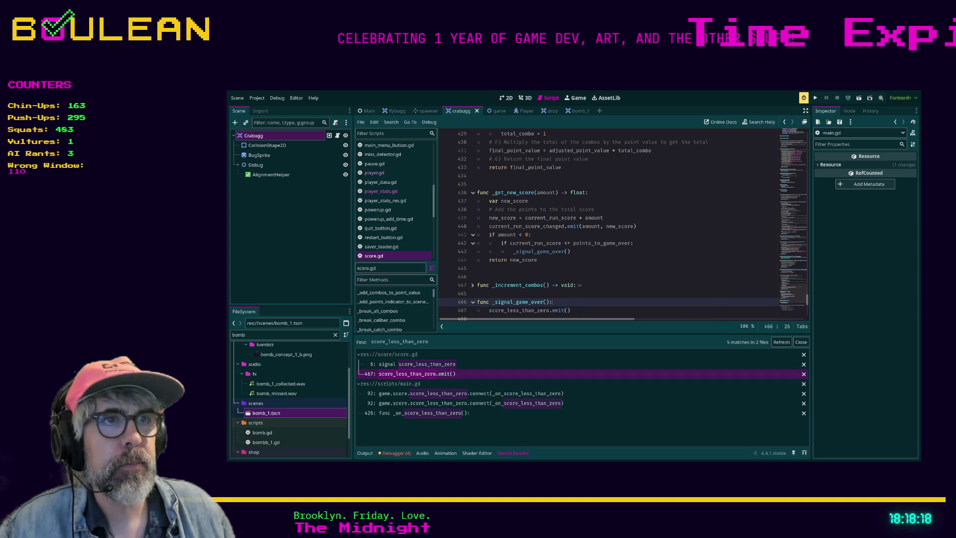
{"action": "key", "text": "Down"}
{"action": "key", "text": "ctrl+k"}
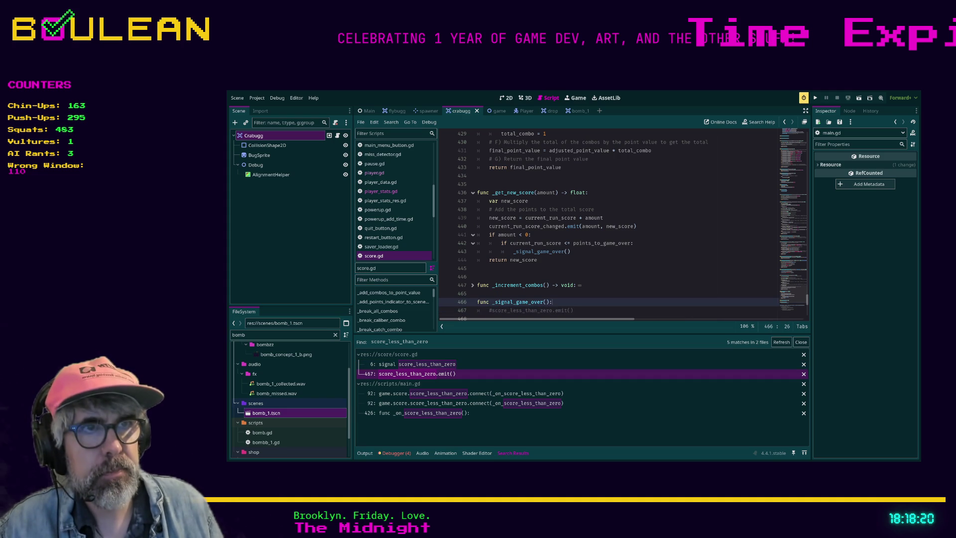
{"action": "key", "text": "Up"}
{"action": "key", "text": "End"}
{"action": "key", "text": "Return"}
{"action": "type", "text": "pa"}
{"action": "key", "text": "ctrl+s"}
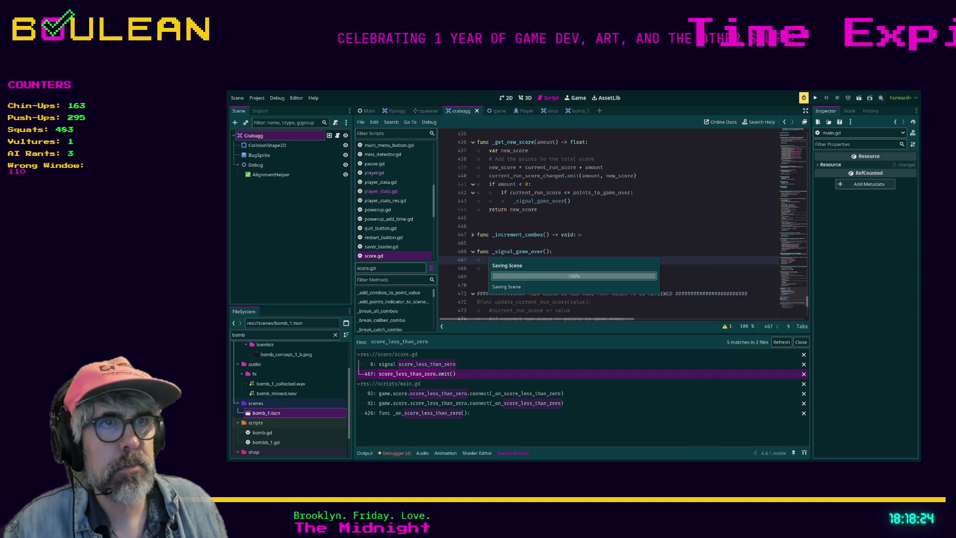
Step: Start a new game, play until a bomb ends it at -29.0, then leave the game-over screen for the menu
{"action": "key", "text": "Down"}
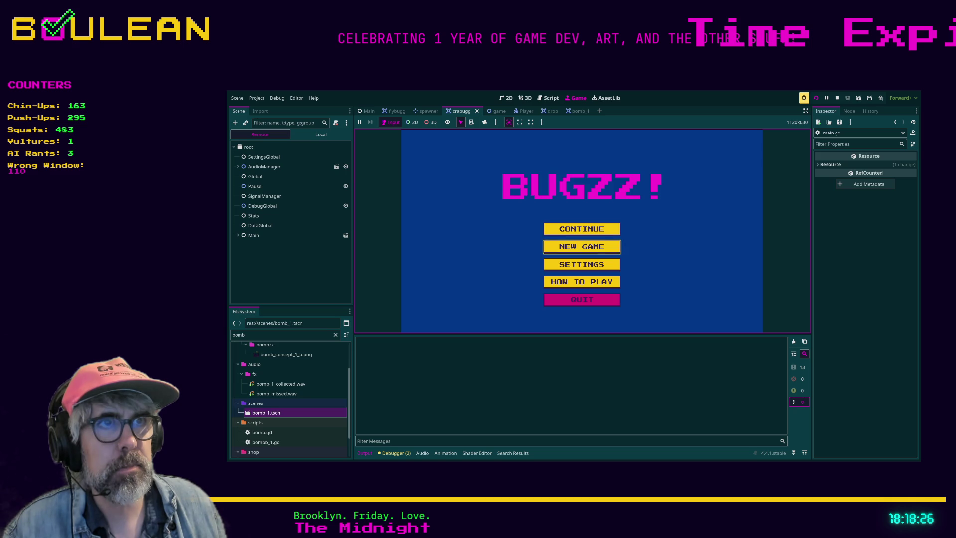
{"action": "key", "text": "Return"}
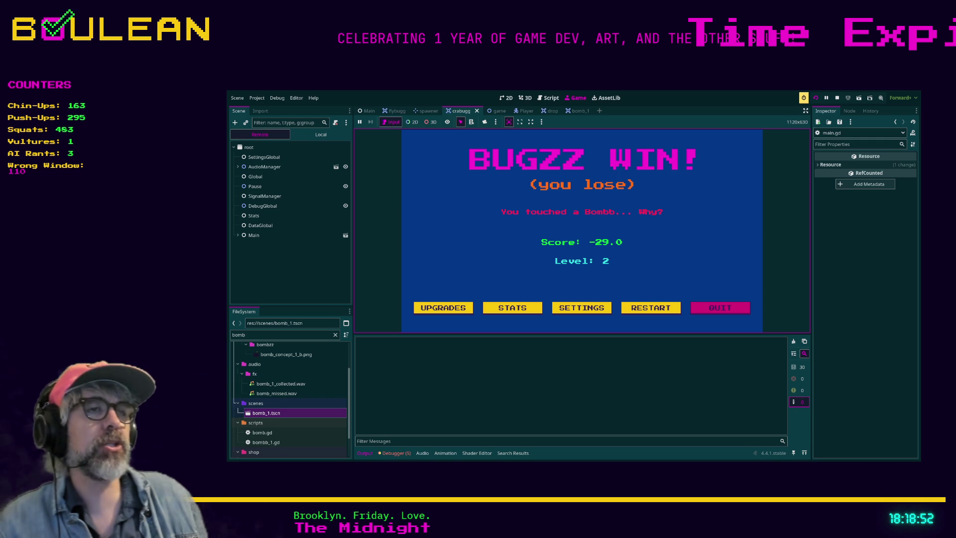
{"action": "key", "text": "Return"}
{"action": "key", "text": "Return"}
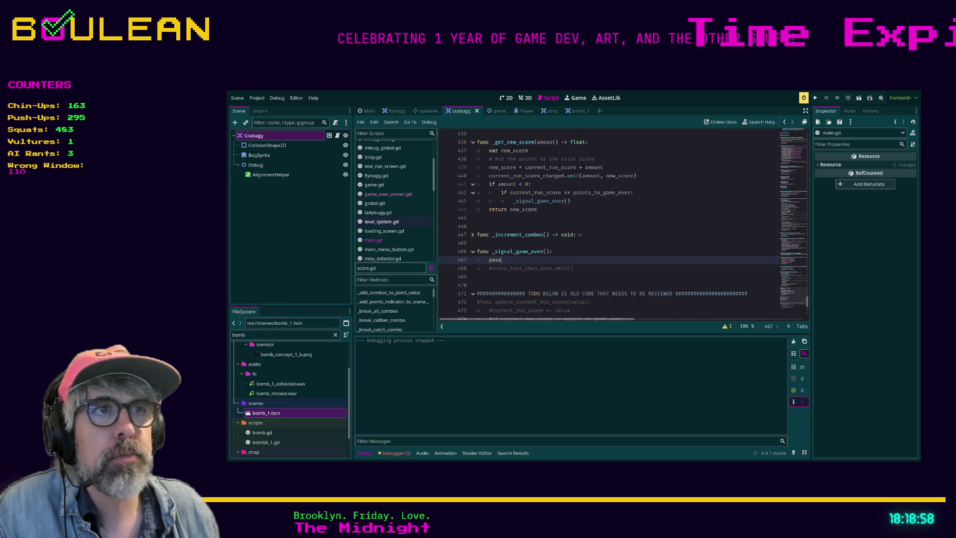
Step: Delete the pass line, uncomment score_less_than_zero.emit() in _signal_game_over, and open bombb_1.gd
{"action": "key", "text": "shift+Home"}
{"action": "key", "text": "BackSpace"}
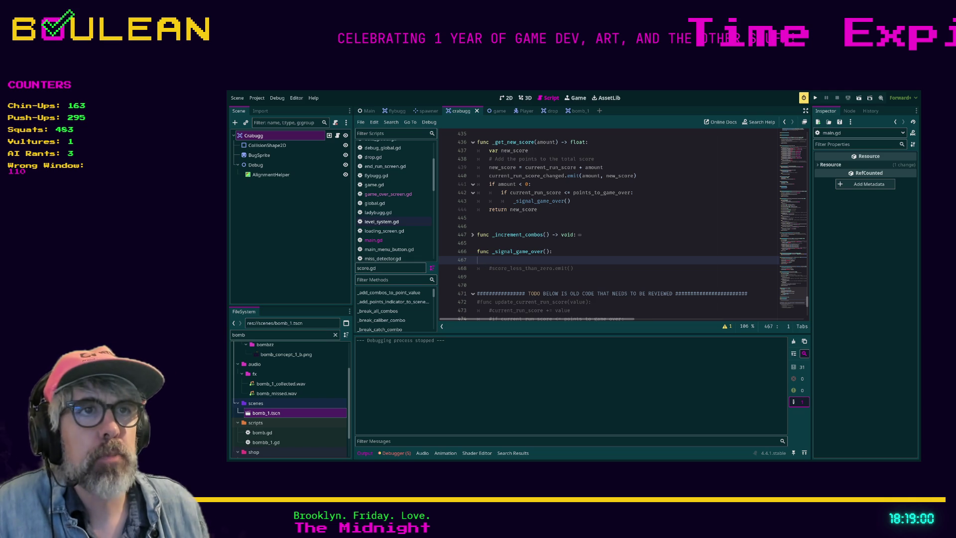
{"action": "key", "text": "Delete"}
{"action": "key", "text": "ctrl+k"}
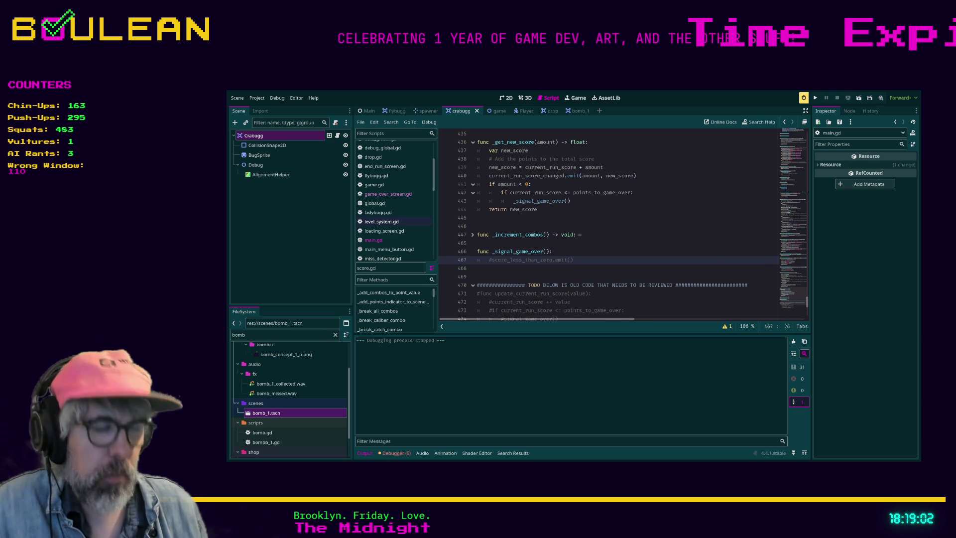
{"action": "key", "text": "ctrl+Right"}
{"action": "scroll", "coordinate": [394, 199], "scroll_direction": "up", "scroll_amount": 3}
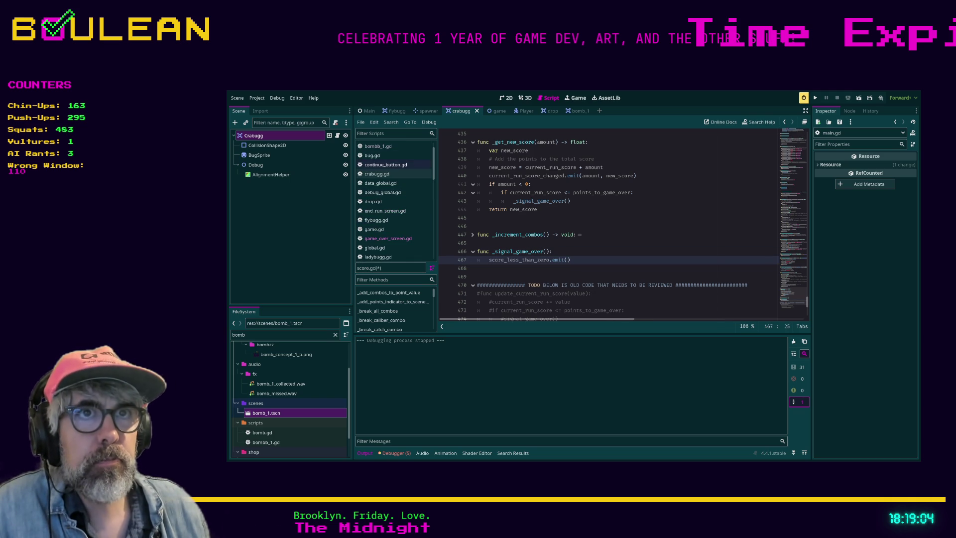
{"action": "left_click", "coordinate": [378, 145]}
{"action": "key", "text": "ctrl+f"}
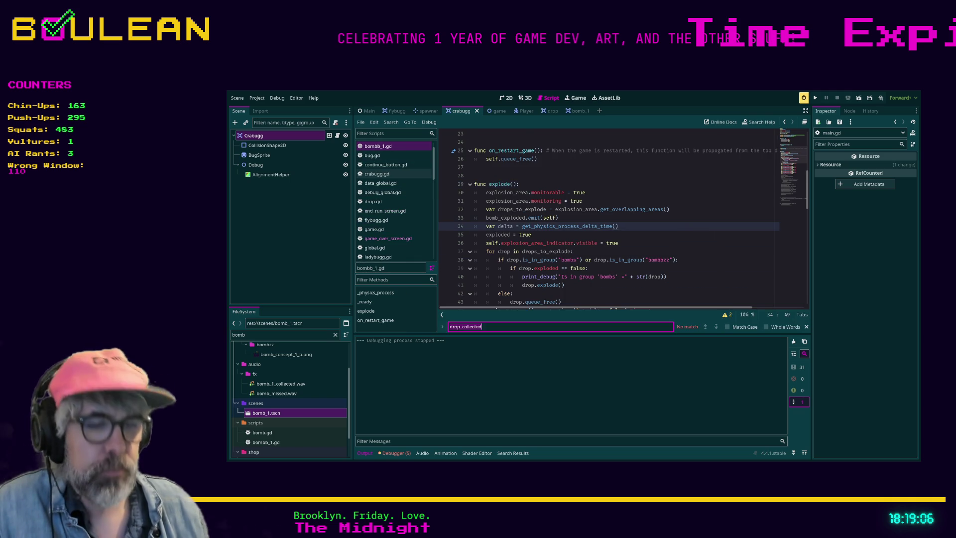
{"action": "type", "text": "game_over"}
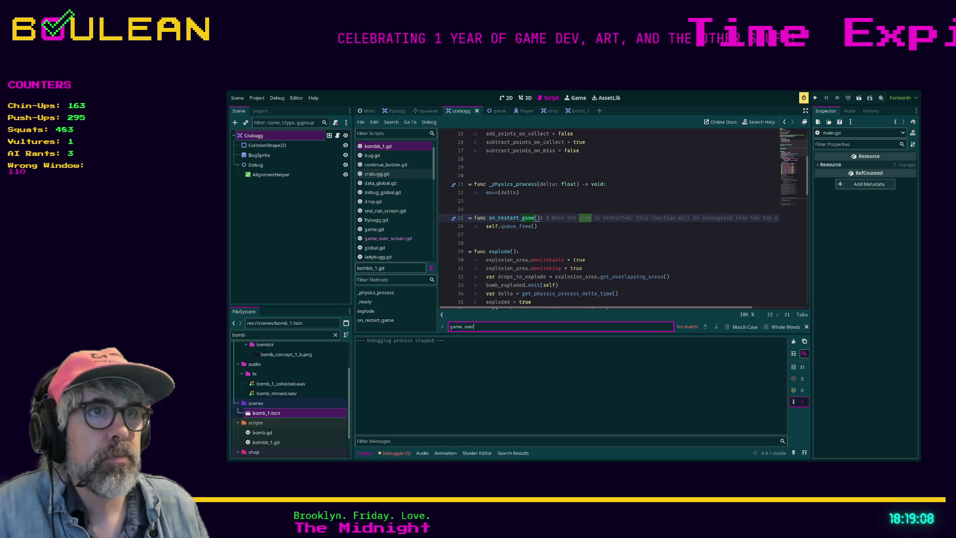
{"action": "scroll", "coordinate": [623, 218], "scroll_direction": "down", "scroll_amount": 2}
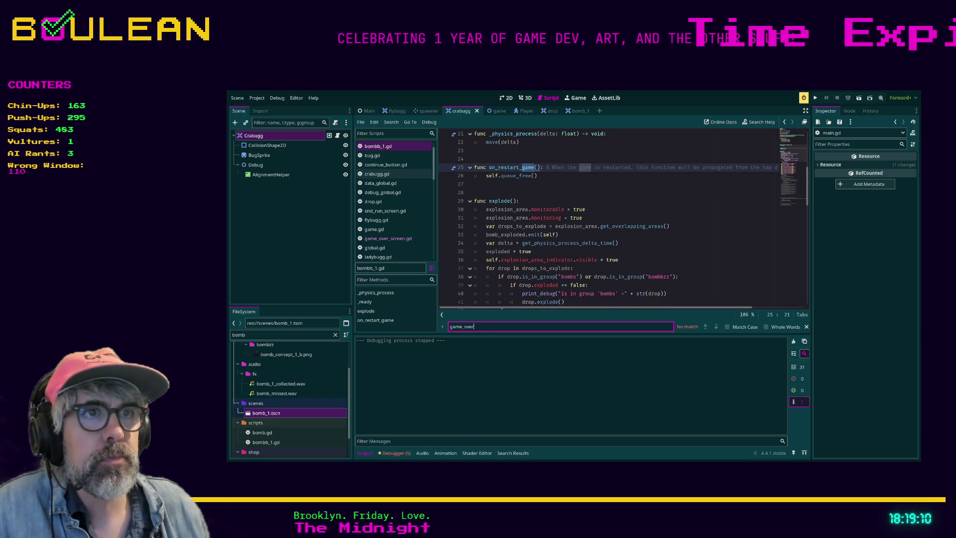
{"action": "scroll", "coordinate": [623, 218], "scroll_direction": "down", "scroll_amount": 4}
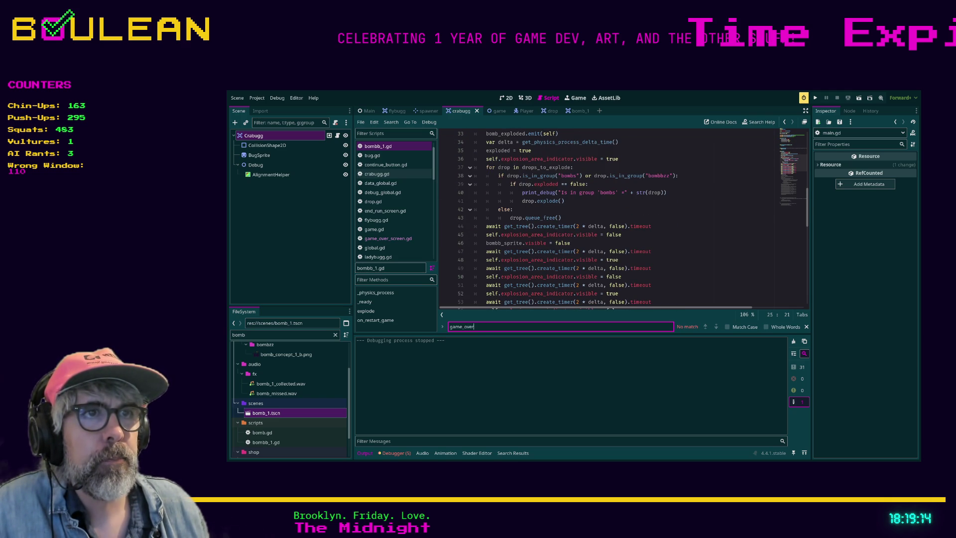
{"action": "scroll", "coordinate": [623, 219], "scroll_direction": "down", "scroll_amount": 1}
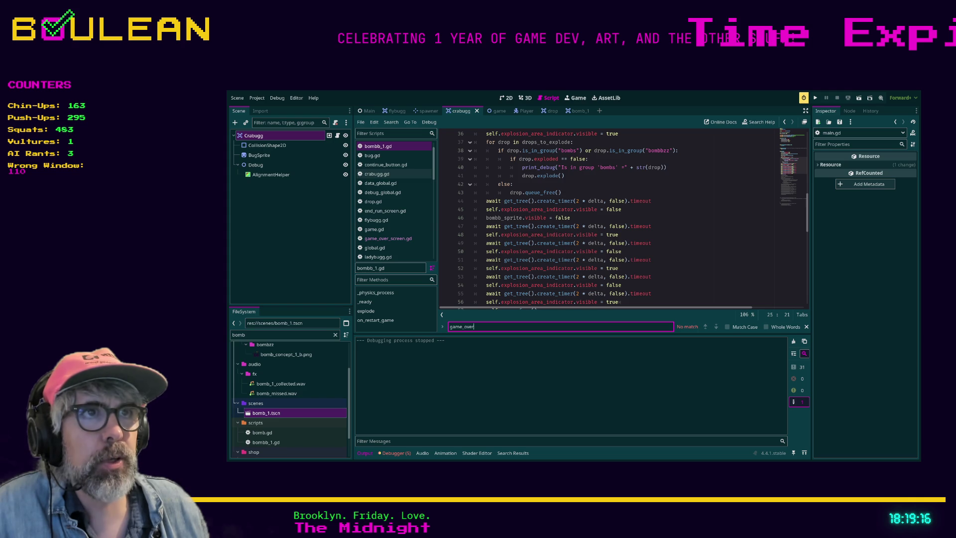
{"action": "scroll", "coordinate": [622, 218], "scroll_direction": "up", "scroll_amount": 4}
{"action": "scroll", "coordinate": [623, 218], "scroll_direction": "down", "scroll_amount": 6}
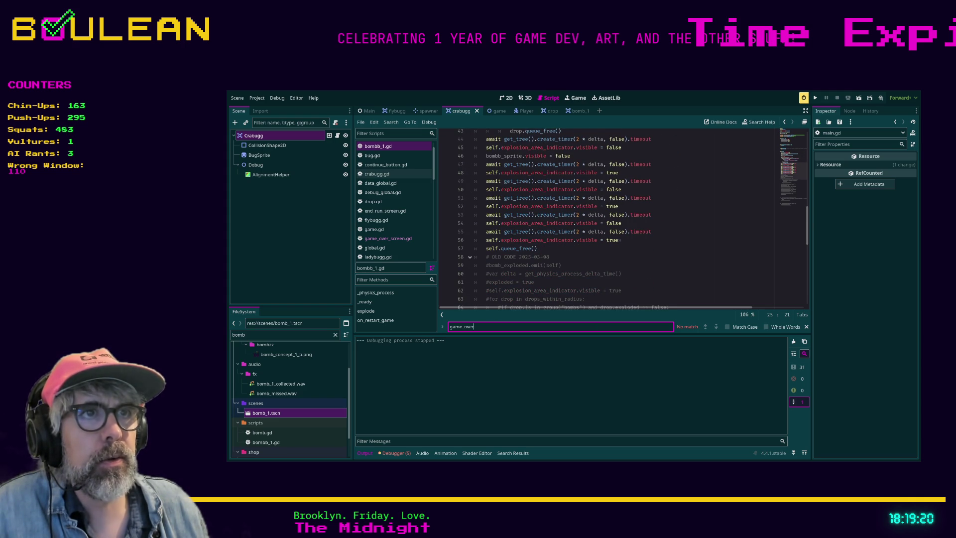
{"action": "left_click", "coordinate": [538, 248]}
{"action": "scroll", "coordinate": [623, 218], "scroll_direction": "down", "scroll_amount": 1}
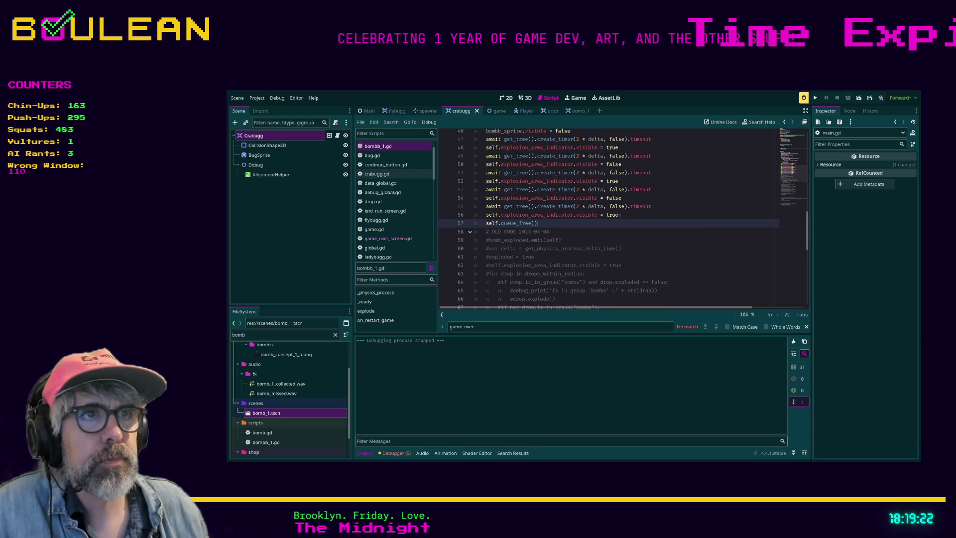
{"action": "scroll", "coordinate": [623, 218], "scroll_direction": "down", "scroll_amount": 1}
{"action": "scroll", "coordinate": [622, 218], "scroll_direction": "down", "scroll_amount": 4}
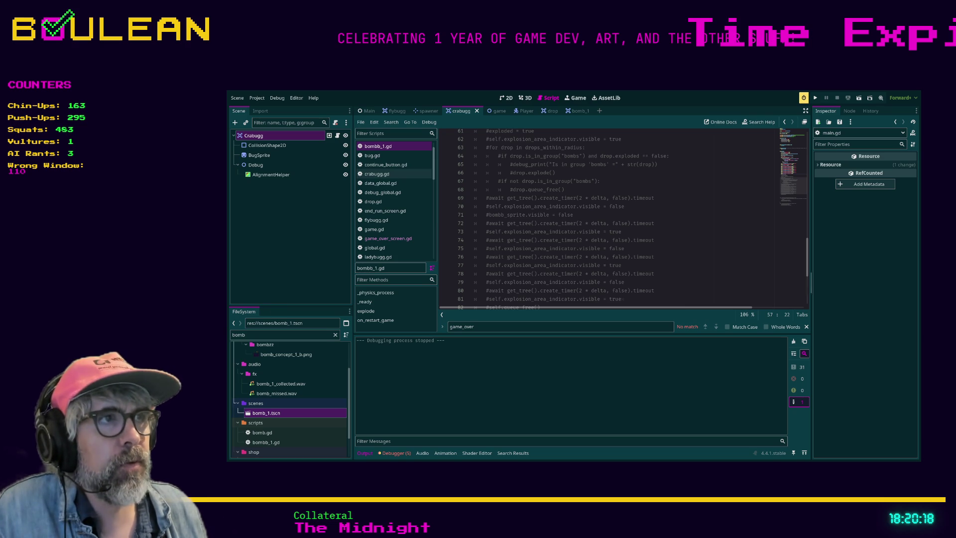
{"action": "scroll", "coordinate": [623, 219], "scroll_direction": "up", "scroll_amount": 20}
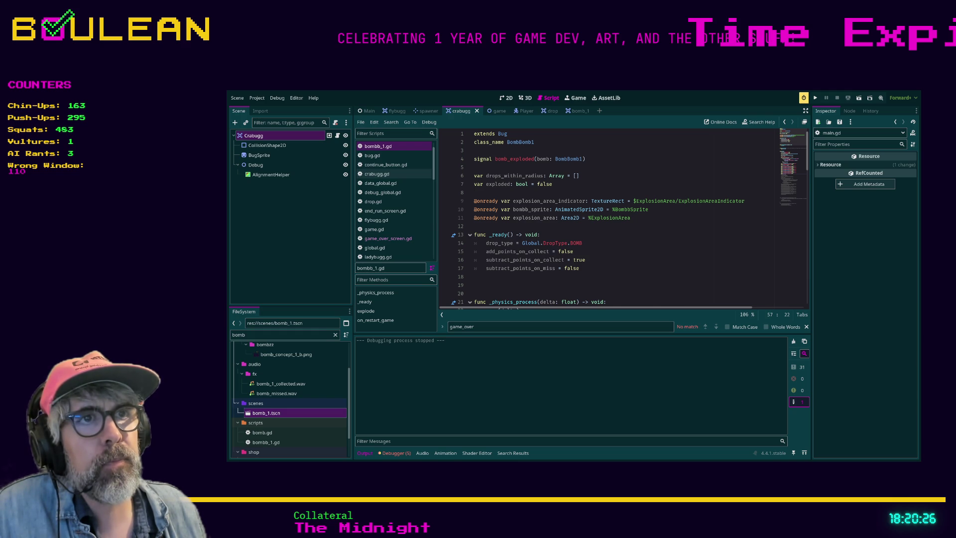
{"action": "scroll", "coordinate": [640, 216], "scroll_direction": "down", "scroll_amount": 1}
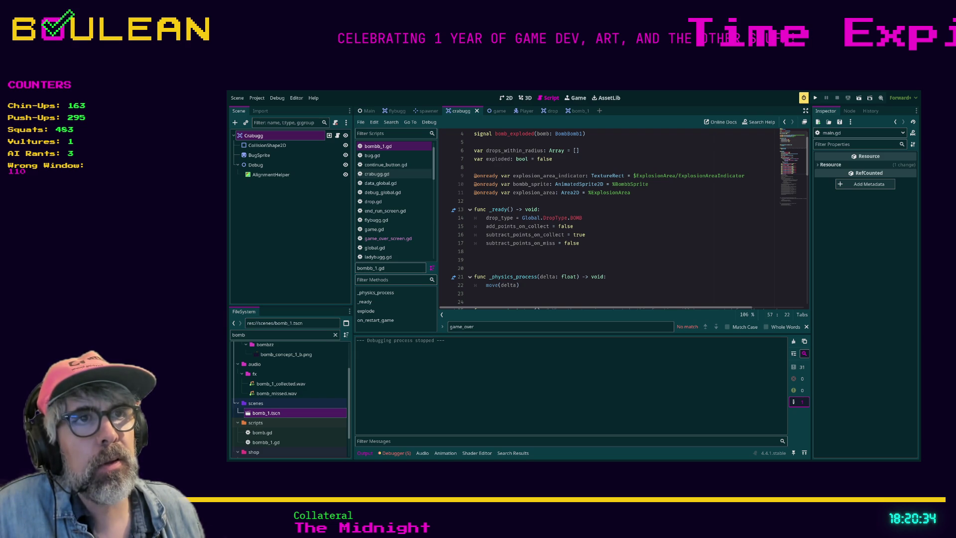
Step: After checking drop.gd, set subtract_points_on_collect to false in bombb_1.gd, save, and run the game
{"action": "left_click", "coordinate": [373, 201]}
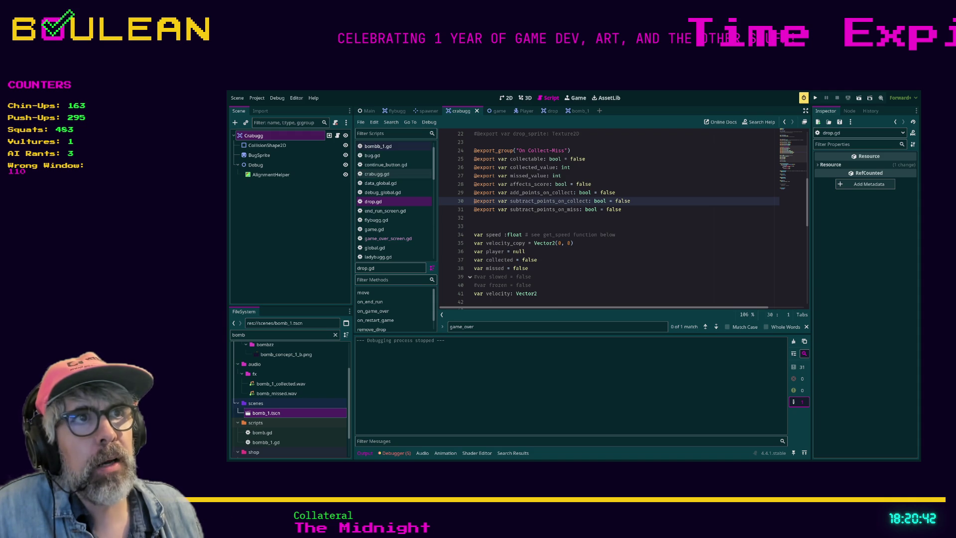
{"action": "left_click", "coordinate": [378, 146]}
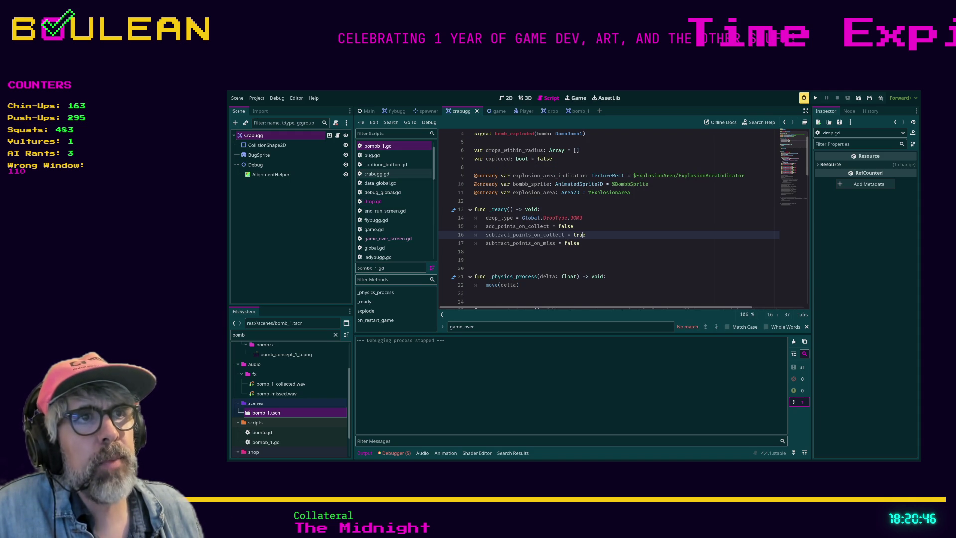
{"action": "key", "text": "ctrl+d"}
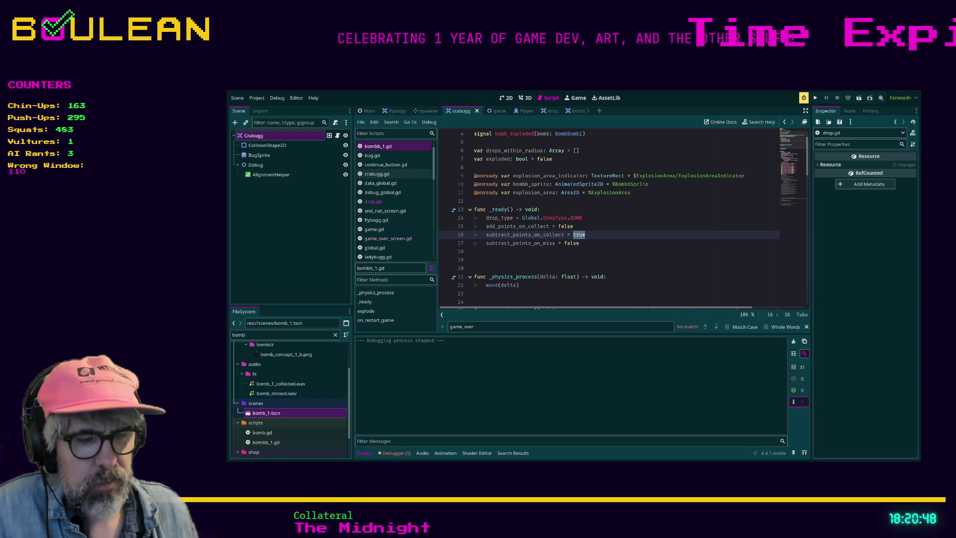
{"action": "type", "text": "false"}
{"action": "key", "text": "ctrl+s"}
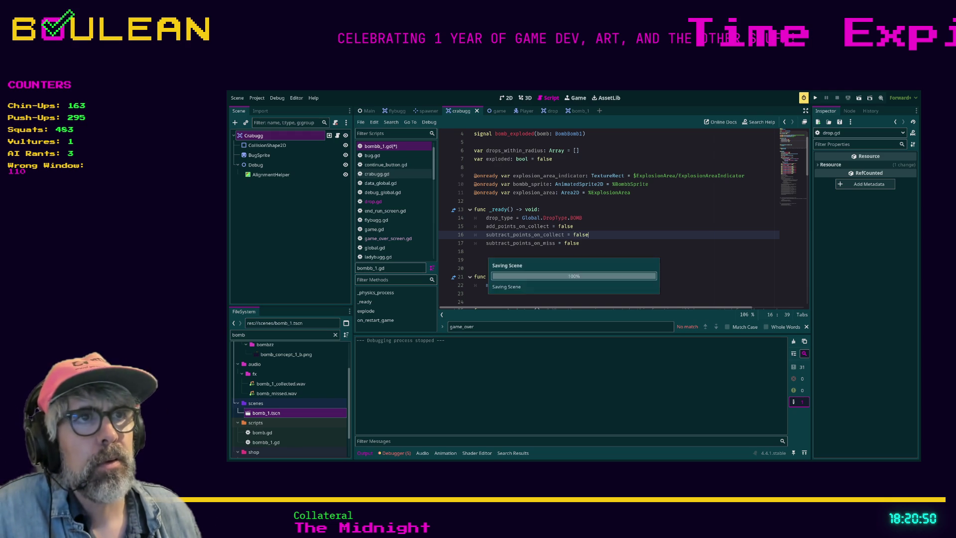
{"action": "key", "text": "F5"}
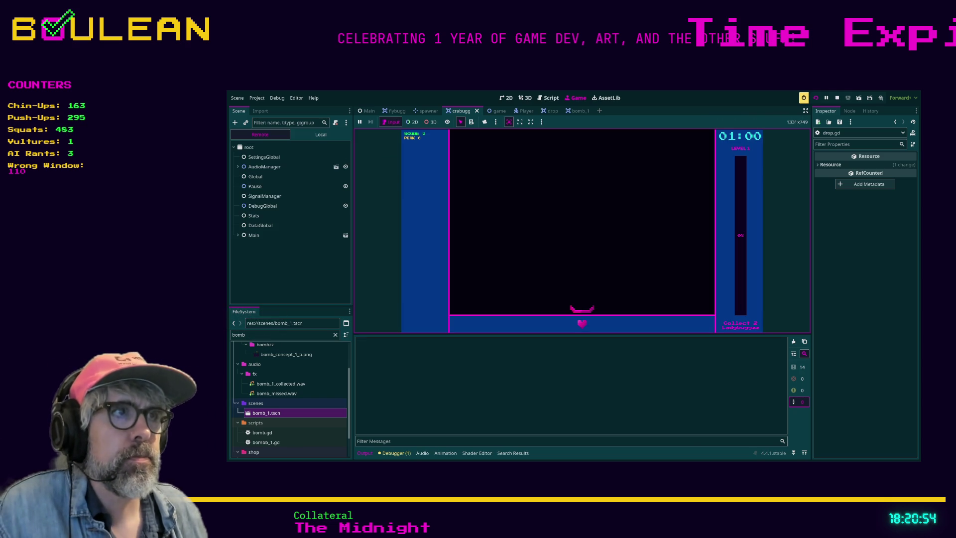
Step: Steer the crab left and right under ladybugs until the score hits -7.25 and the game ends
{"action": "key", "text": "Left"}
{"action": "key", "text": "Right"}
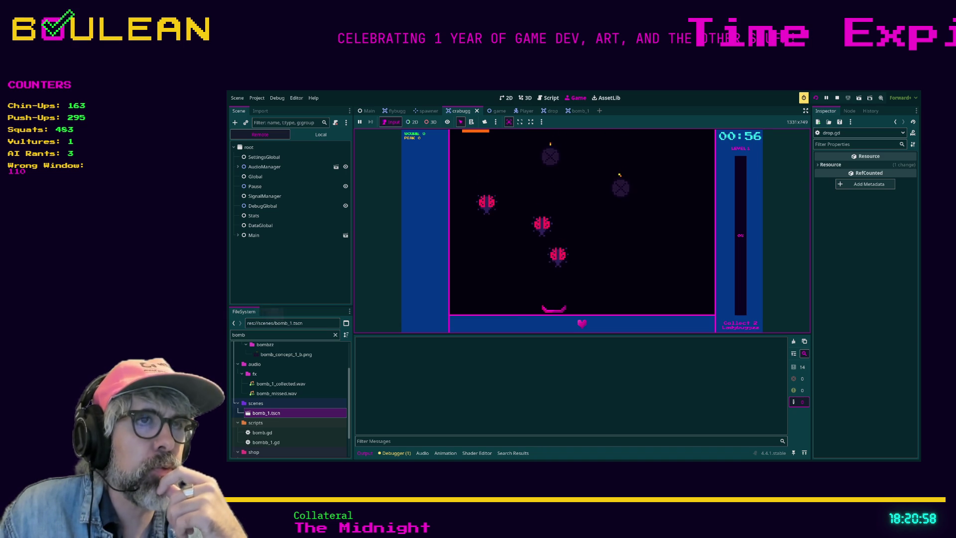
{"action": "key", "text": "Left"}
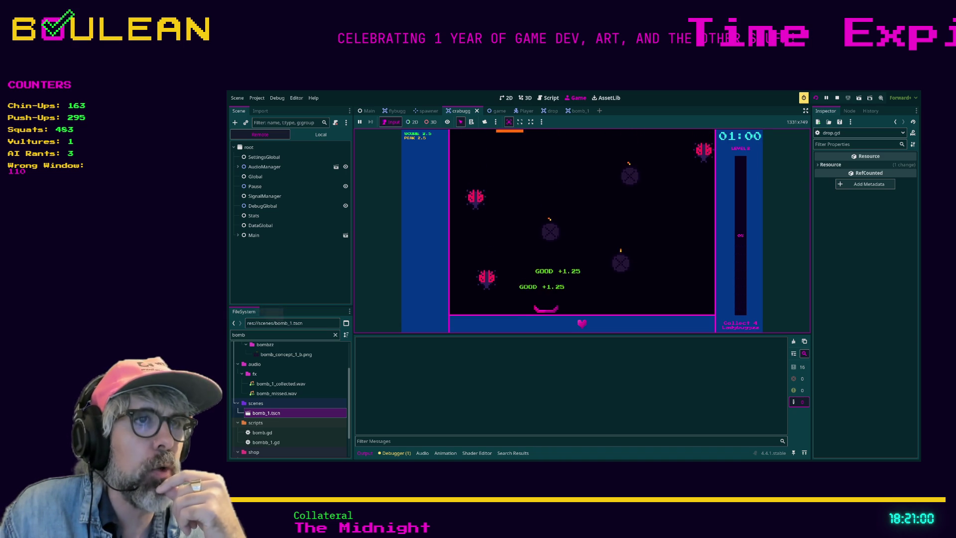
{"action": "key", "text": "Left"}
{"action": "key", "text": "Right"}
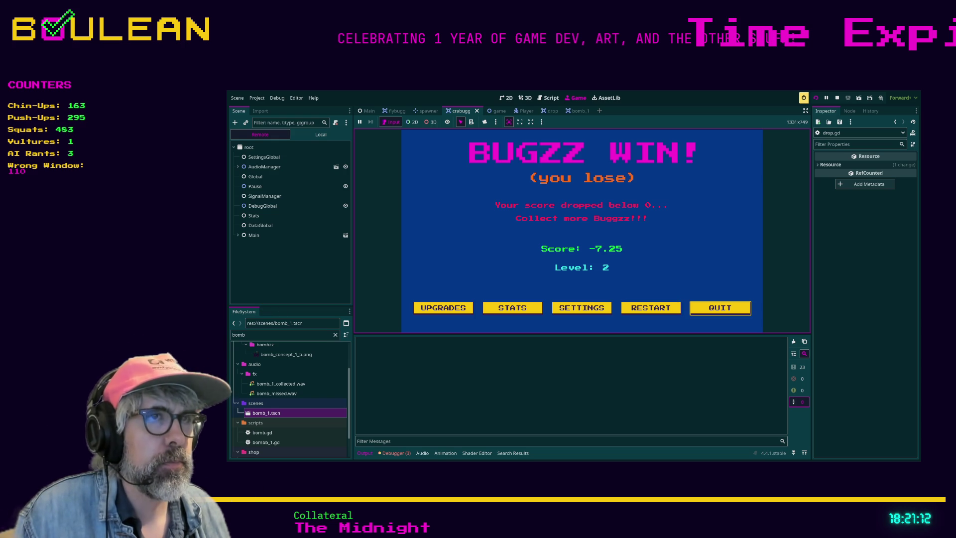
Step: Quit the game, change line 16's false to true in the bomb script, and save
{"action": "left_click", "coordinate": [721, 308]}
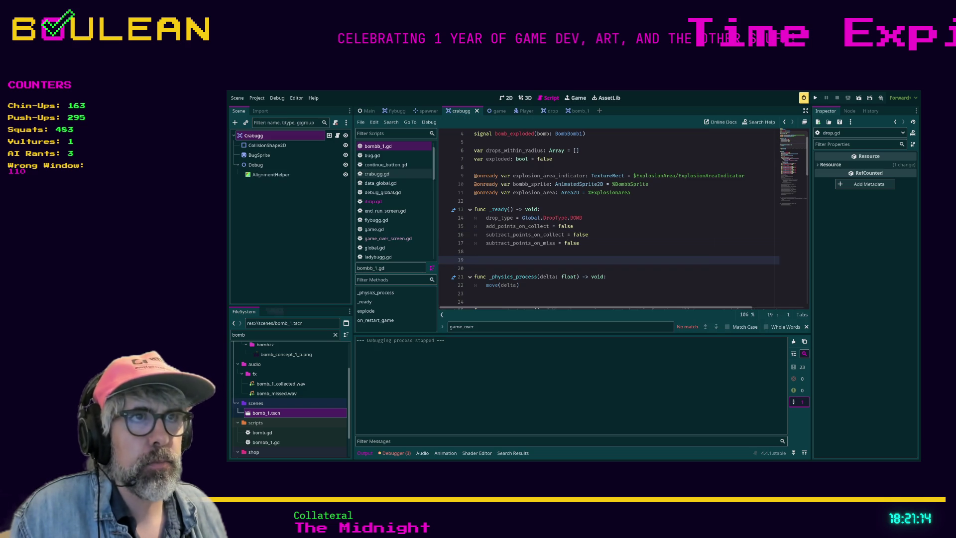
{"action": "double_click", "coordinate": [581, 234]}
{"action": "type", "text": "true"}
{"action": "left_click", "coordinate": [474, 260]}
{"action": "key", "text": "ctrl+s"}
Step: Review the _signal_game_over call and the score_less_than_zero emit line in score.gd
{"action": "left_click", "coordinate": [399, 412]}
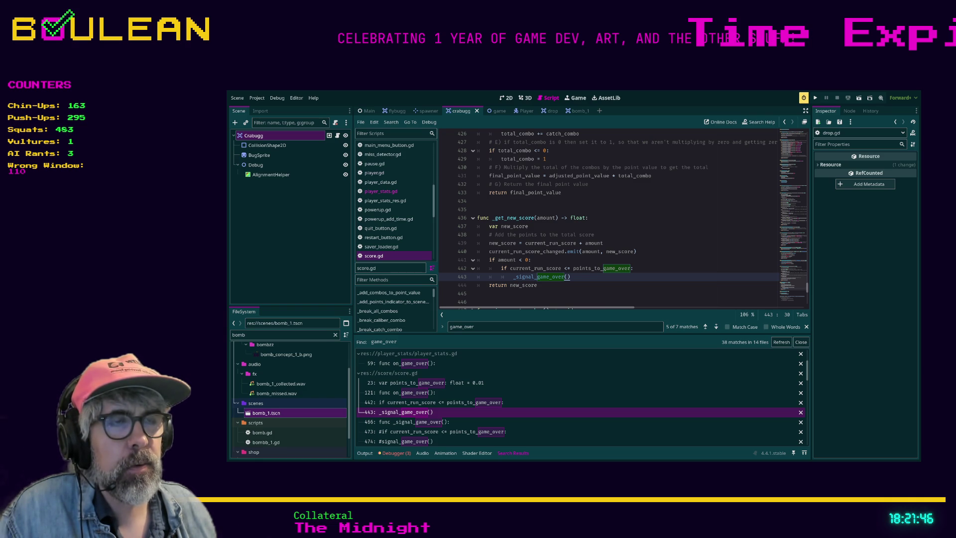
{"action": "scroll", "coordinate": [607, 220], "scroll_direction": "down", "scroll_amount": 2}
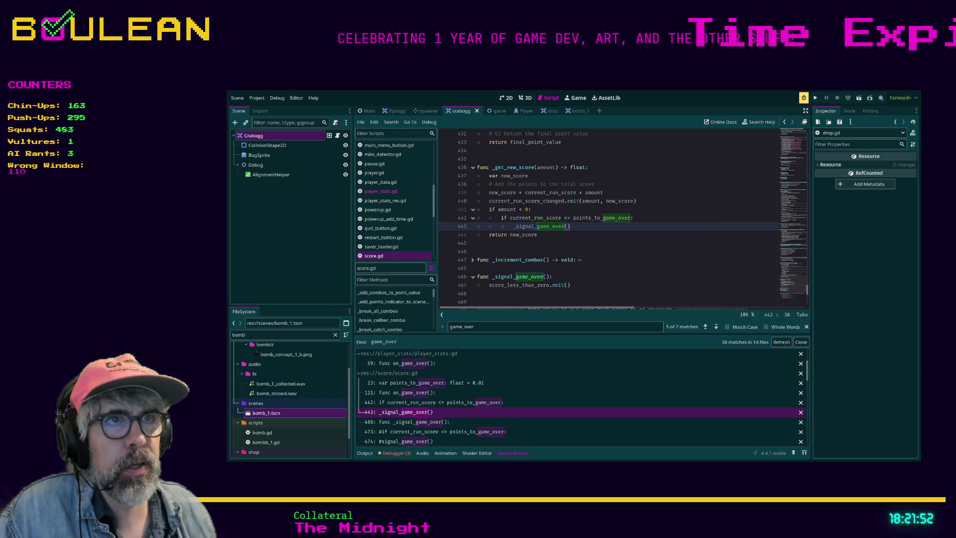
{"action": "scroll", "coordinate": [572, 249], "scroll_direction": "down", "scroll_amount": 1}
{"action": "left_click", "coordinate": [572, 260]}
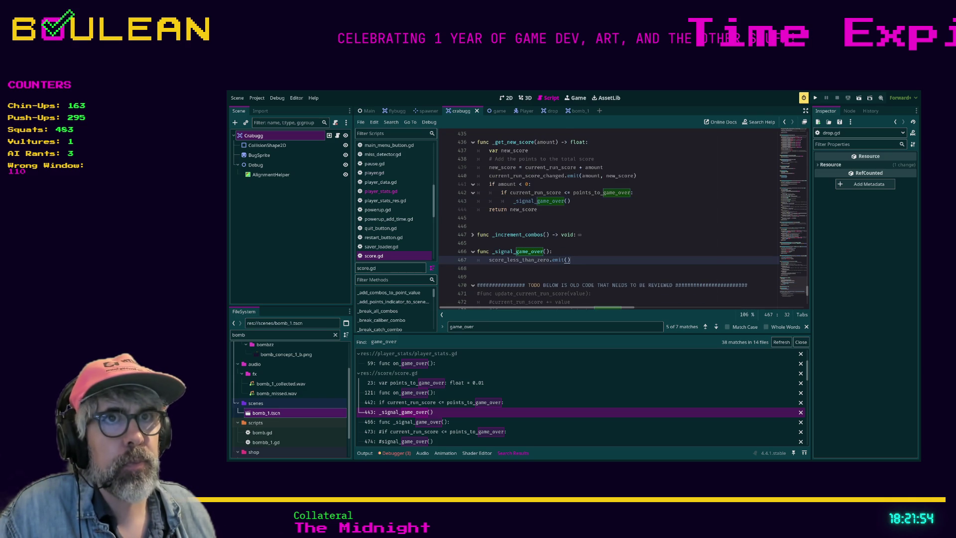
{"action": "scroll", "coordinate": [394, 210], "scroll_direction": "down", "scroll_amount": 1}
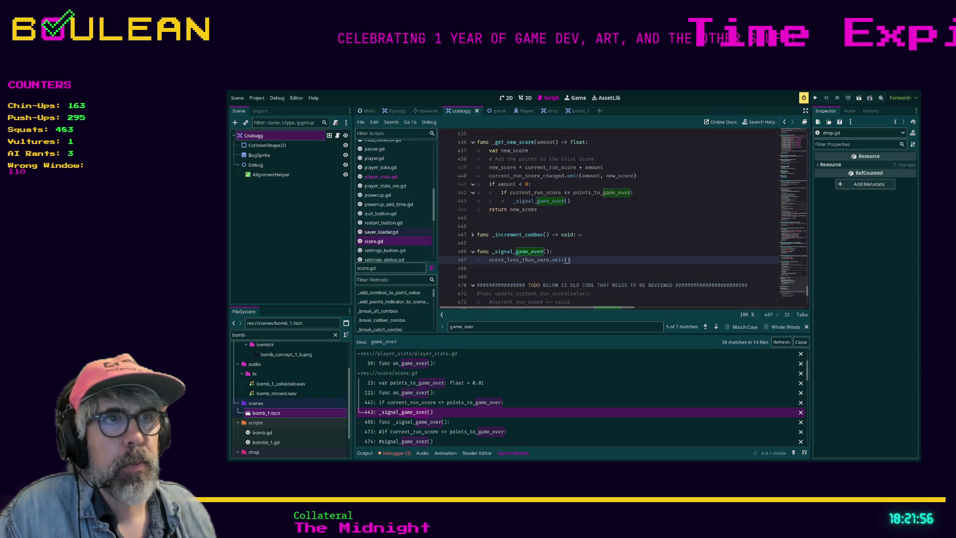
{"action": "left_click", "coordinate": [548, 276]}
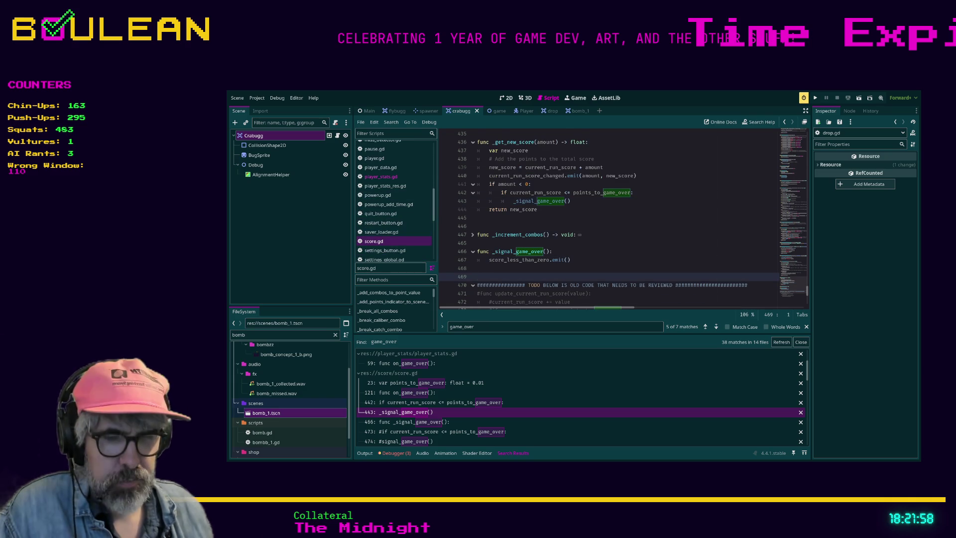
Step: Search score.gd for 'signal_game_over' and step through the matches on lines 443, 466 and 474
{"action": "key", "text": "ctrl+f"}
{"action": "type", "text": "signal_game_ove"}
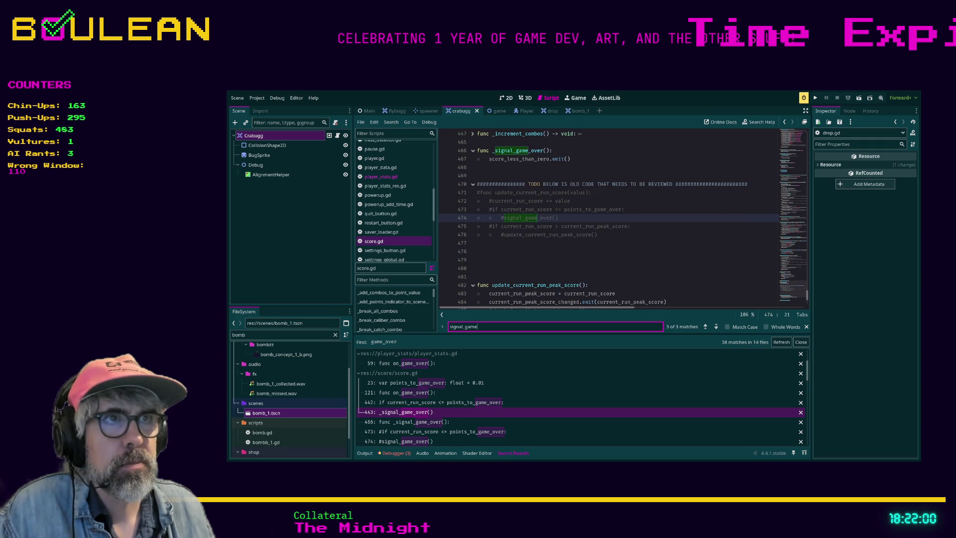
{"action": "type", "text": "r"}
{"action": "key", "text": "Return"}
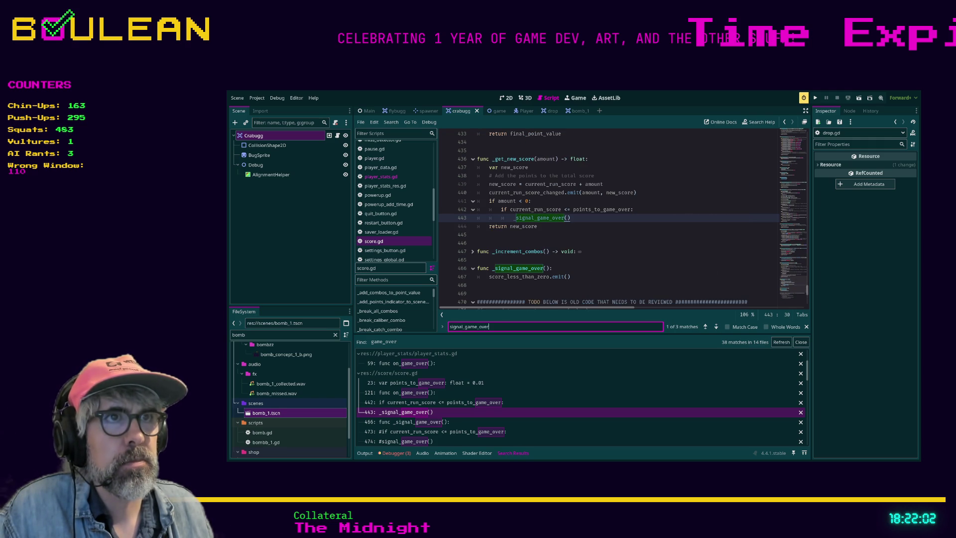
{"action": "key", "text": "Return"}
{"action": "key", "text": "Return"}
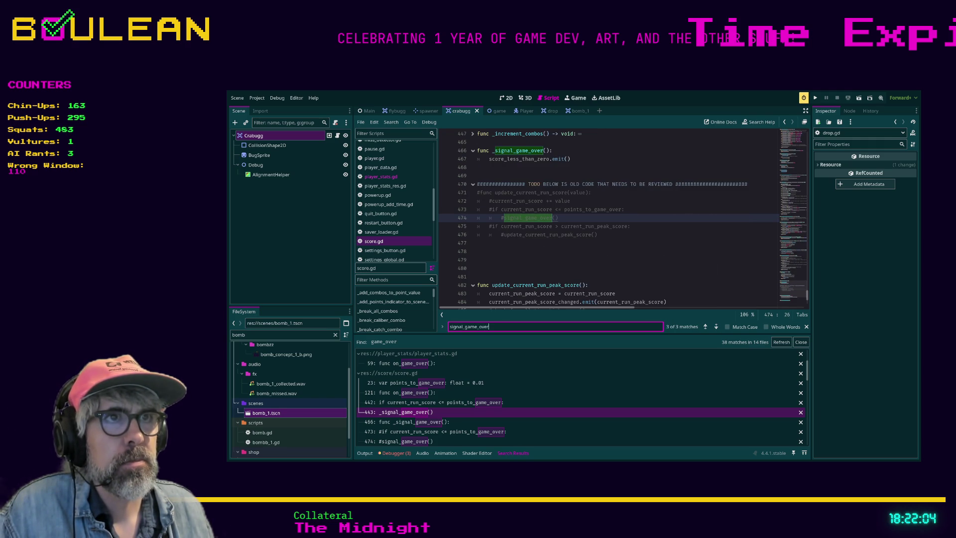
{"action": "key", "text": "Return"}
{"action": "key", "text": "Return"}
{"action": "key", "text": "Return"}
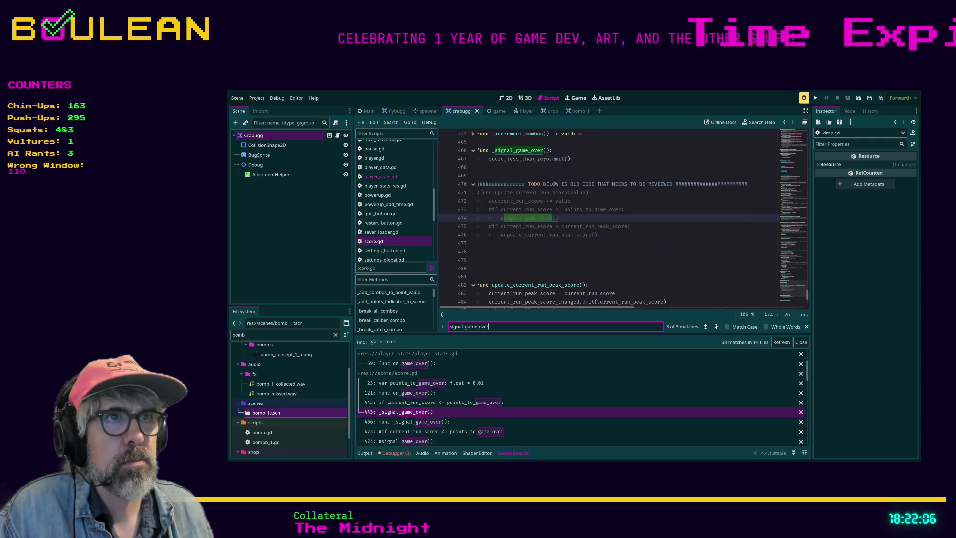
{"action": "key", "text": "Return"}
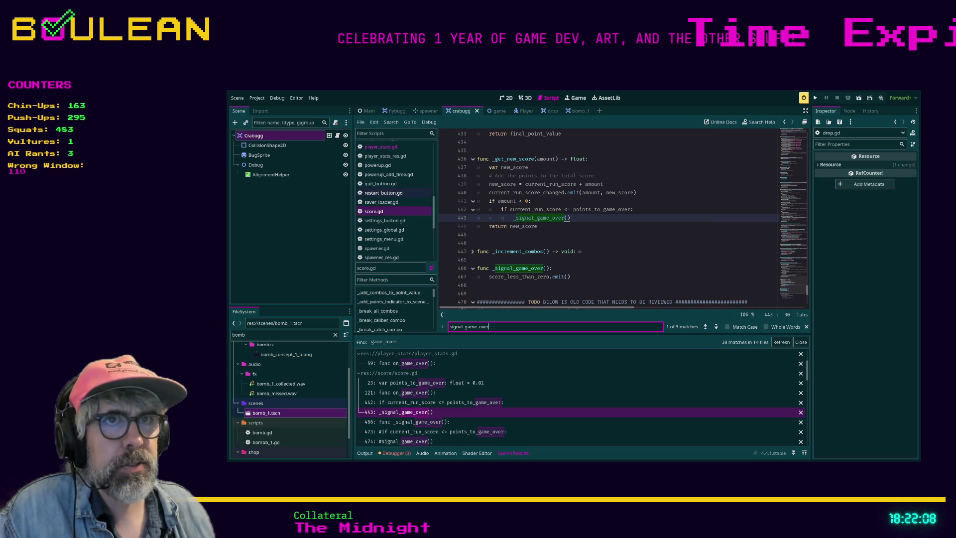
{"action": "scroll", "coordinate": [383, 219], "scroll_direction": "up", "scroll_amount": 2}
Step: In player.gd's _collect_bombb, change 'health -= 1' to 'health -= 0', then run the game
{"action": "left_click", "coordinate": [379, 187]}
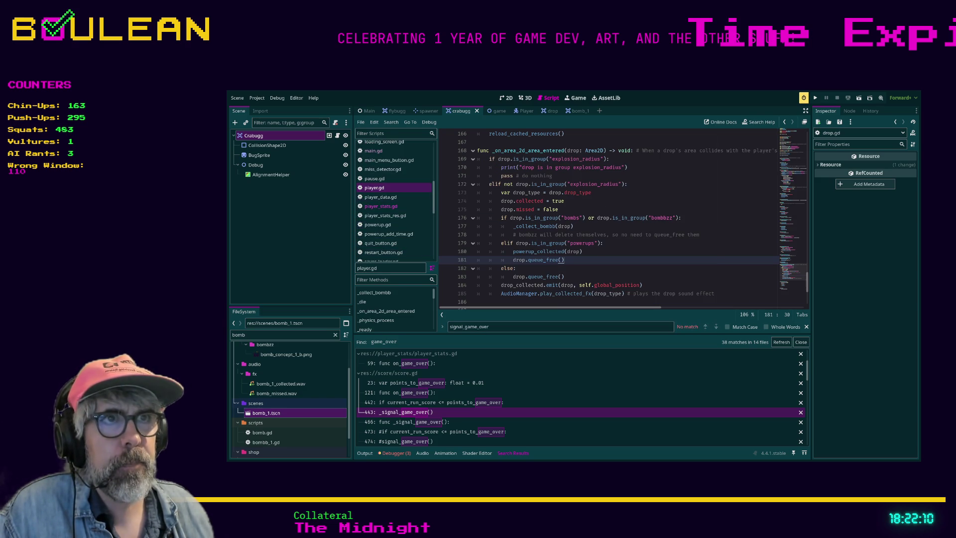
{"action": "left_click", "coordinate": [536, 226], "text": "ctrl"}
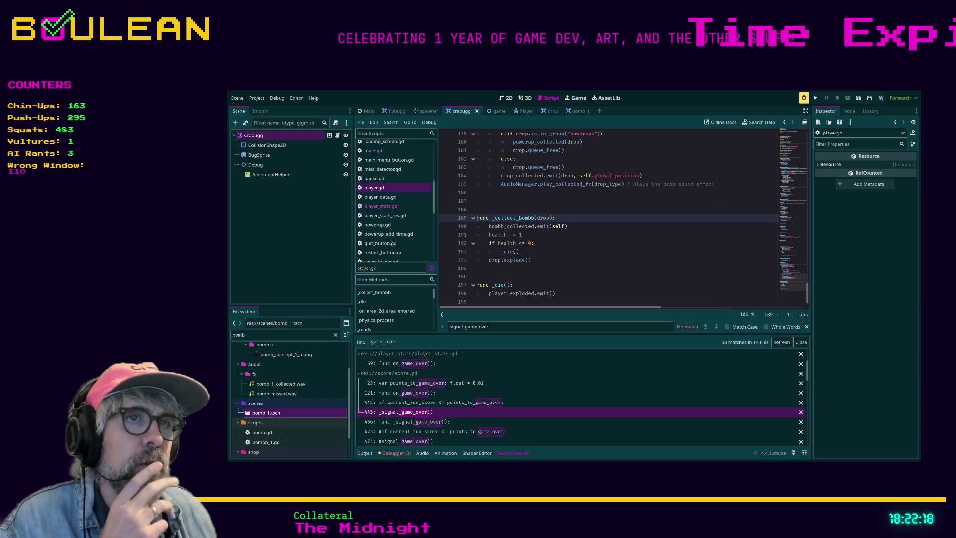
{"action": "left_click", "coordinate": [522, 235]}
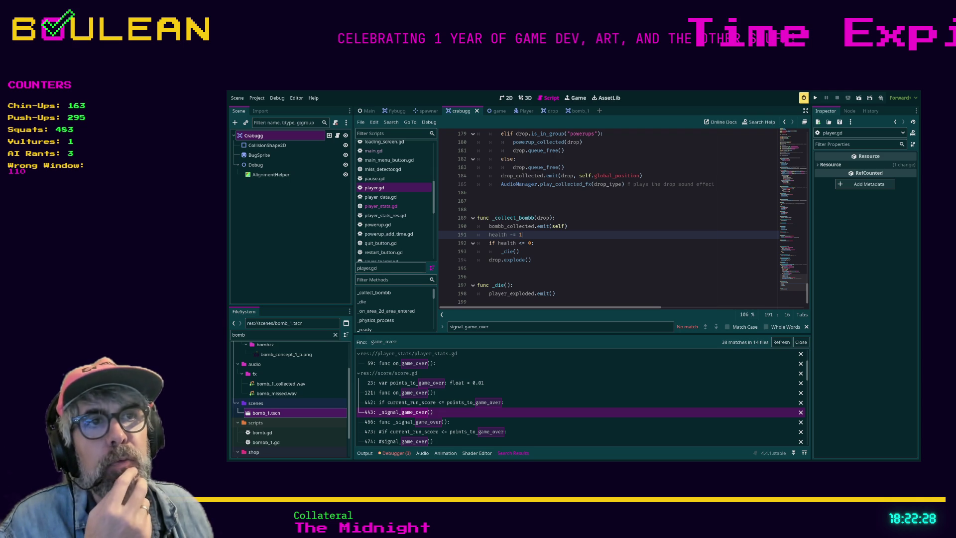
{"action": "scroll", "coordinate": [608, 215], "scroll_direction": "down", "scroll_amount": 1}
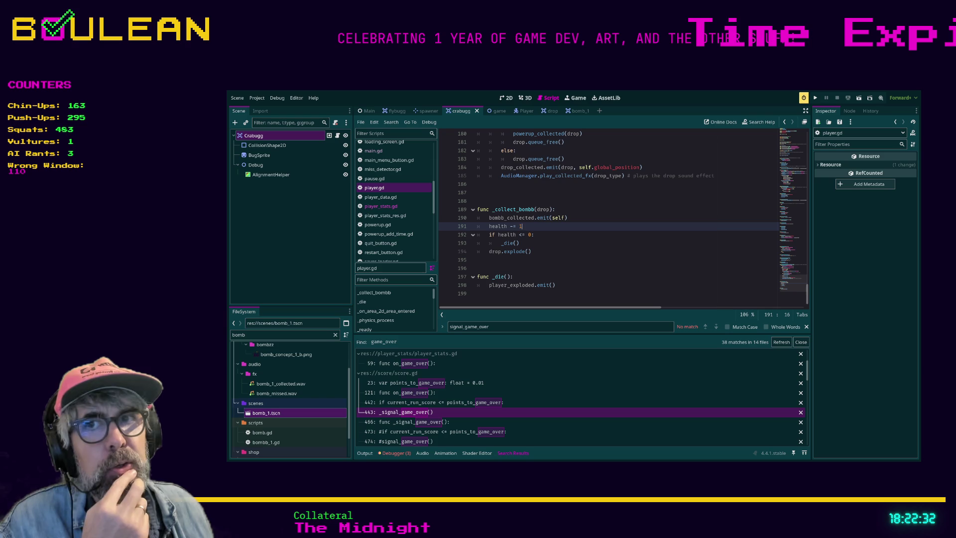
{"action": "key", "text": "BackSpace"}
{"action": "type", "text": "0"}
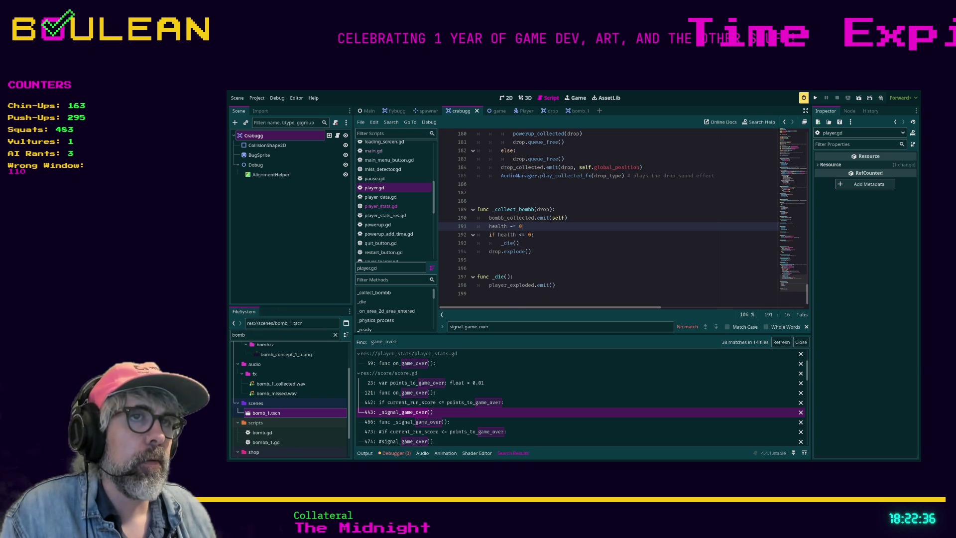
{"action": "key", "text": "F6"}
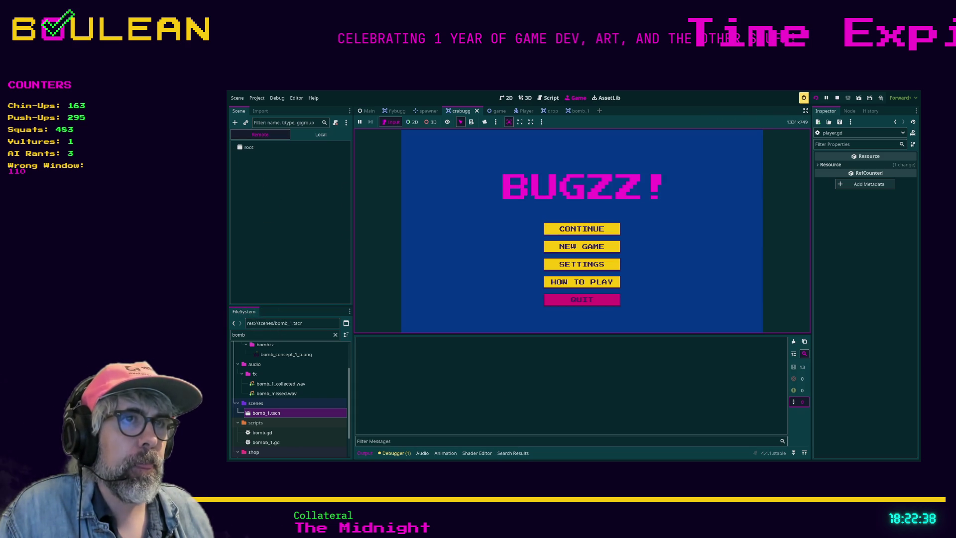
Step: Start a new game, steer the crab until the score falls to -5.0, then quit
{"action": "key", "text": "Return"}
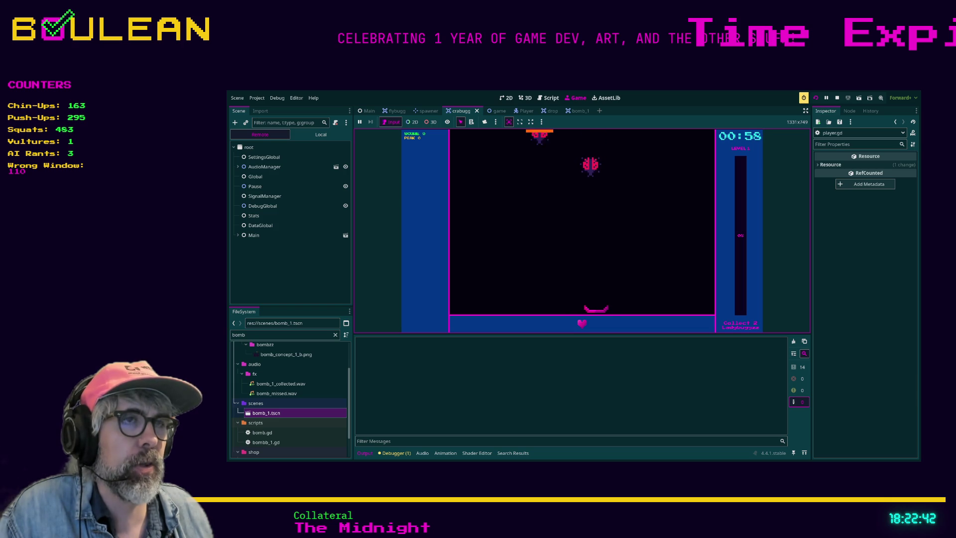
{"action": "key", "text": "Right"}
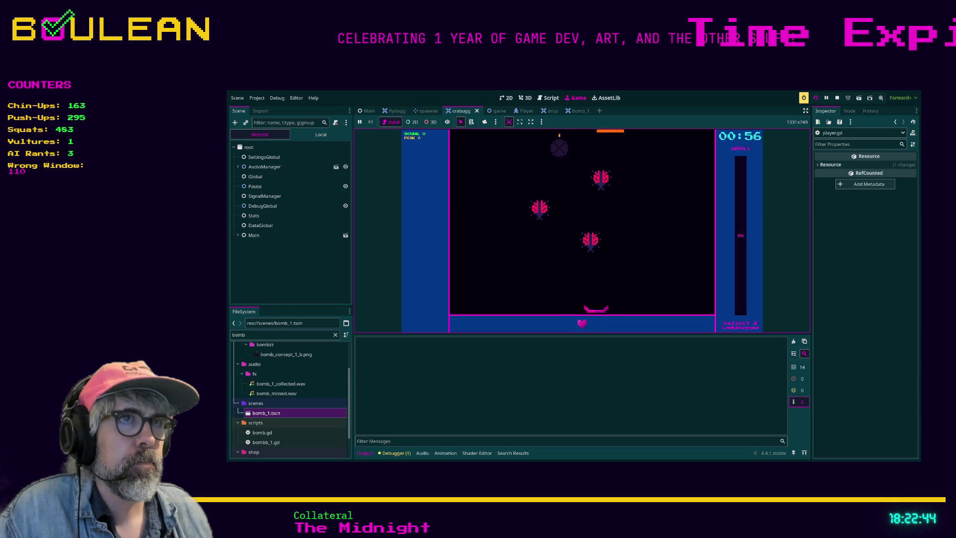
{"action": "key", "text": "Left"}
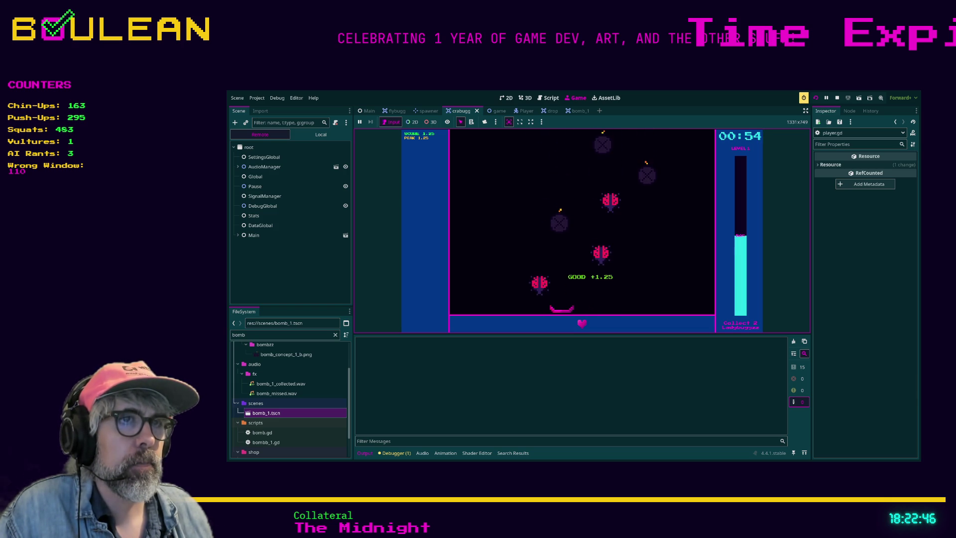
{"action": "key", "text": "Right"}
{"action": "key", "text": "Left"}
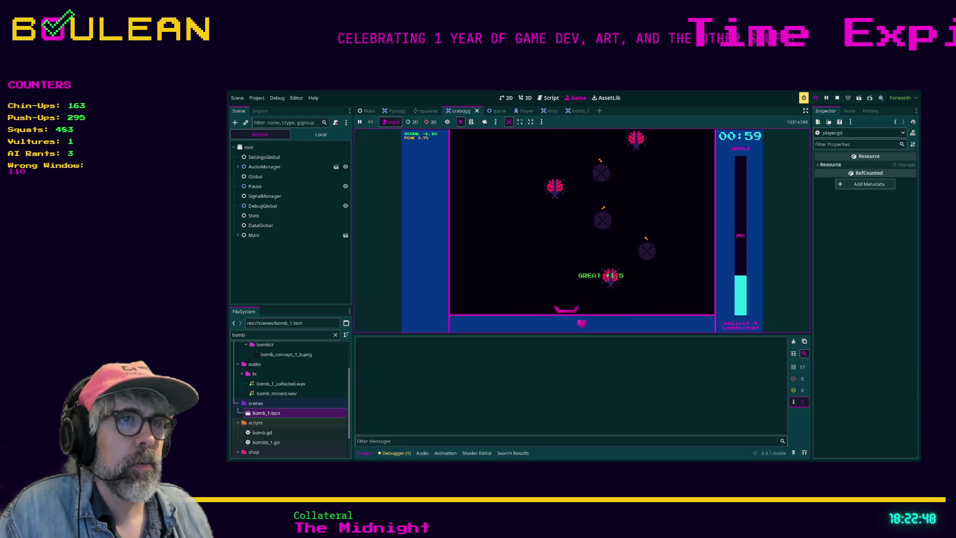
{"action": "key", "text": "Right"}
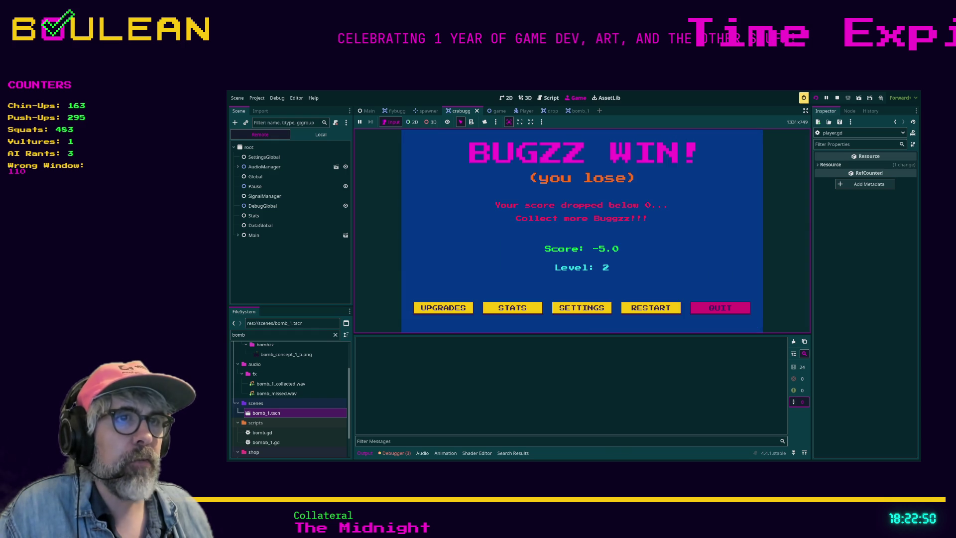
{"action": "left_click", "coordinate": [720, 308]}
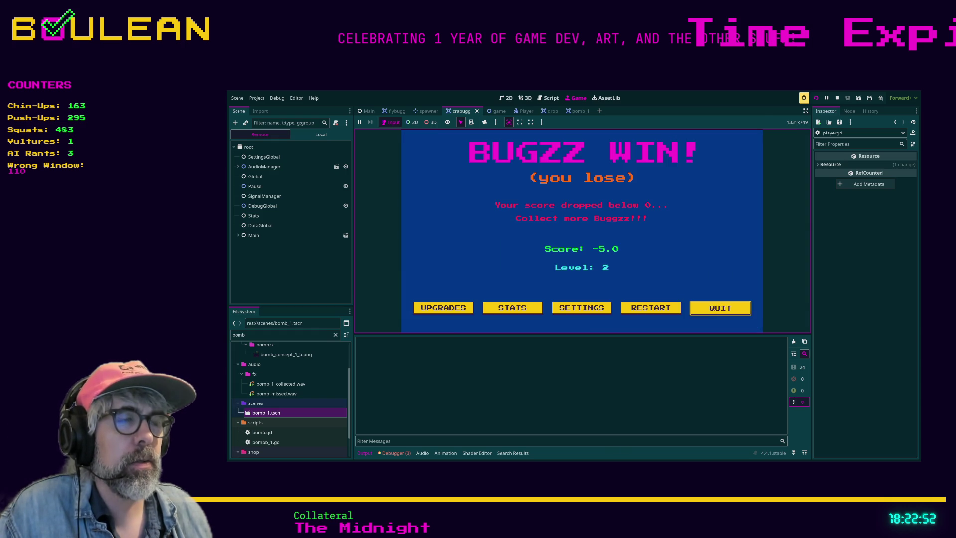
{"action": "left_click", "coordinate": [548, 259]}
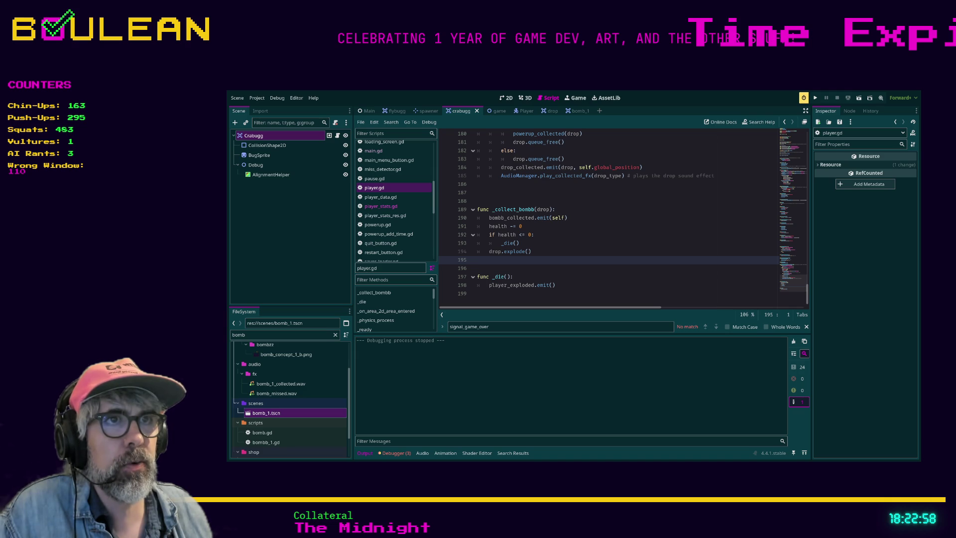
Step: Restore line 191 in _collect_bombb to 'health -= 1'
{"action": "left_click", "coordinate": [523, 226]}
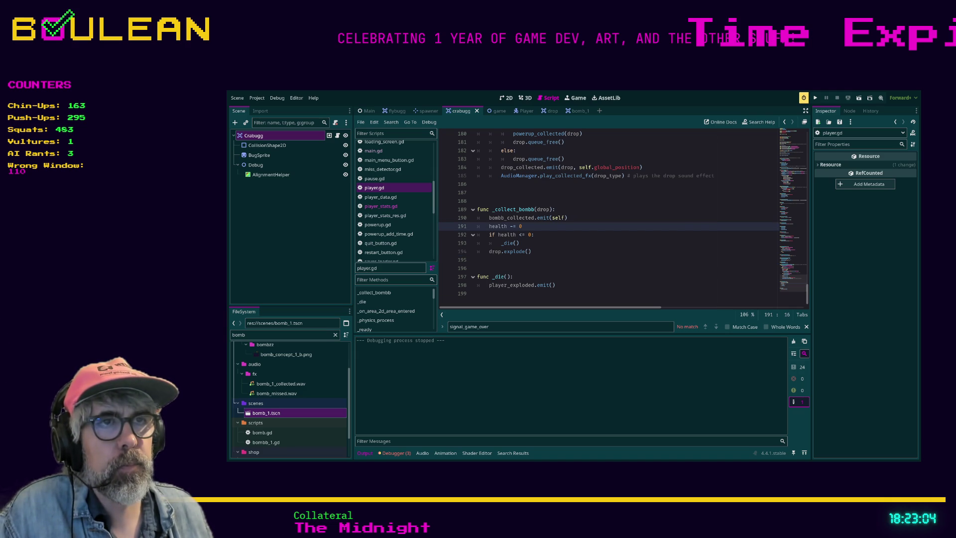
{"action": "type", "text": "1"}
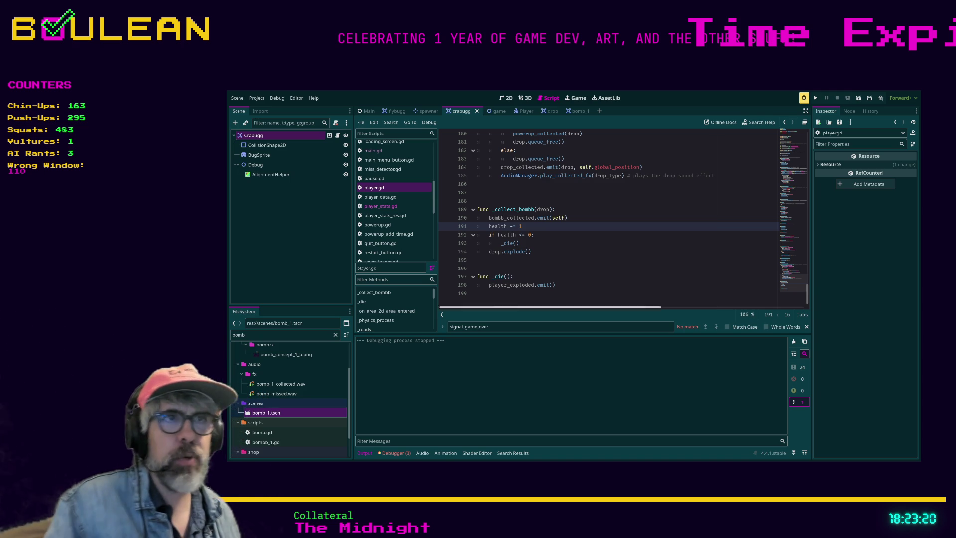
{"action": "left_click", "coordinate": [556, 285]}
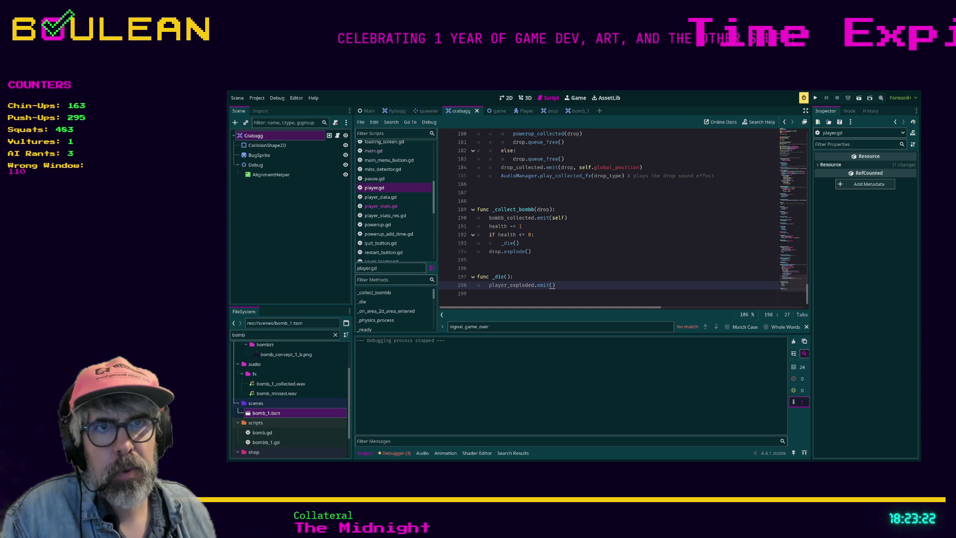
Step: Filter the FileSystem dock for 'debug_' and open debug_global.gd
{"action": "double_click", "coordinate": [239, 335]}
{"action": "type", "text": "debug_"}
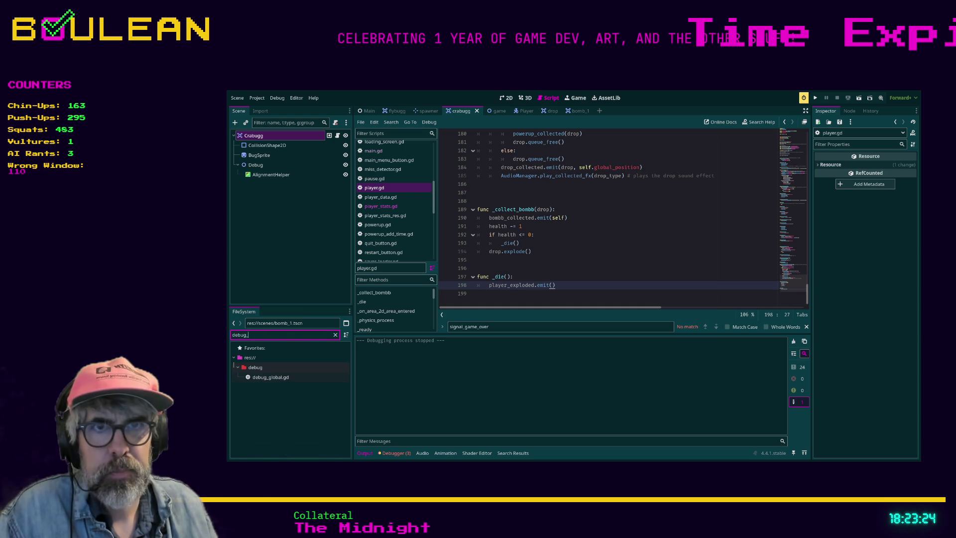
{"action": "key", "text": "Down"}
{"action": "key", "text": "Return"}
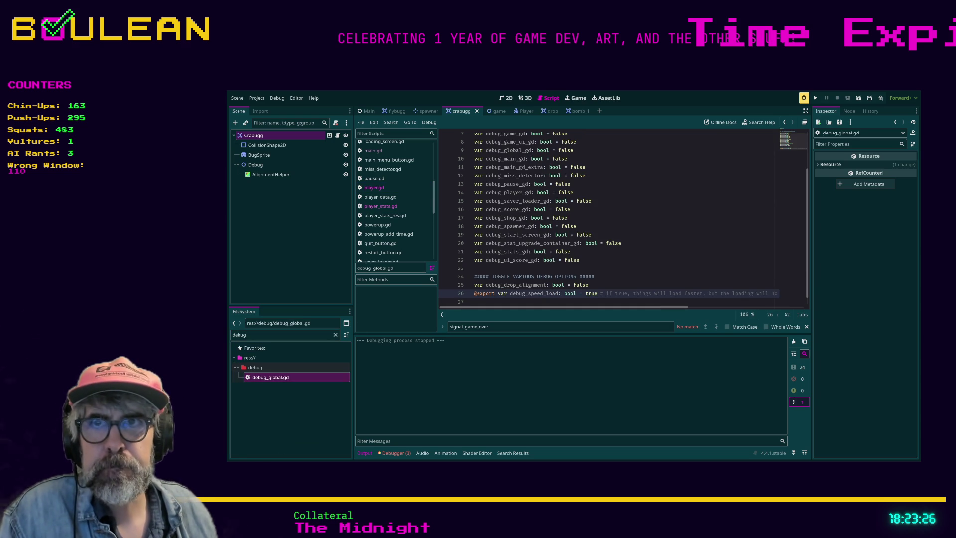